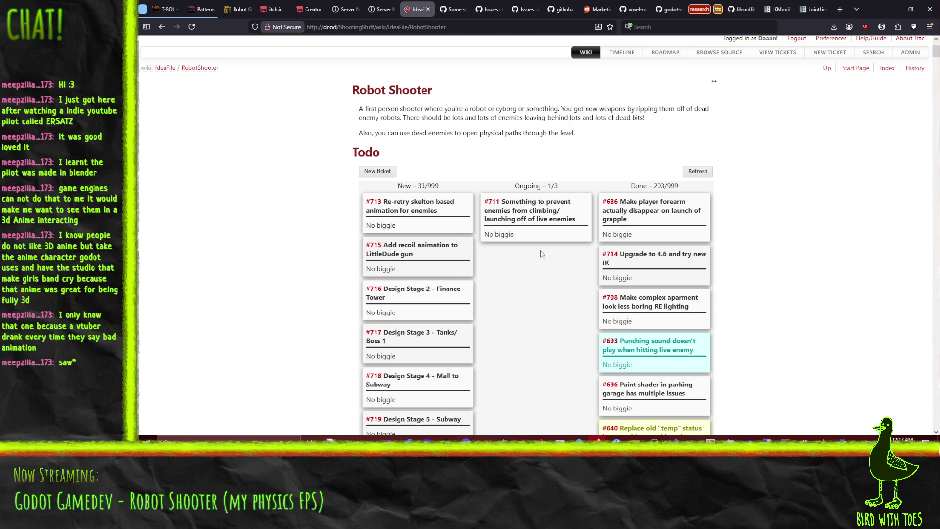
Step: Move ticket #715 'Add recoil animation to LittleDude gun' from New into the Ongoing column
drag(397, 259, 524, 221)
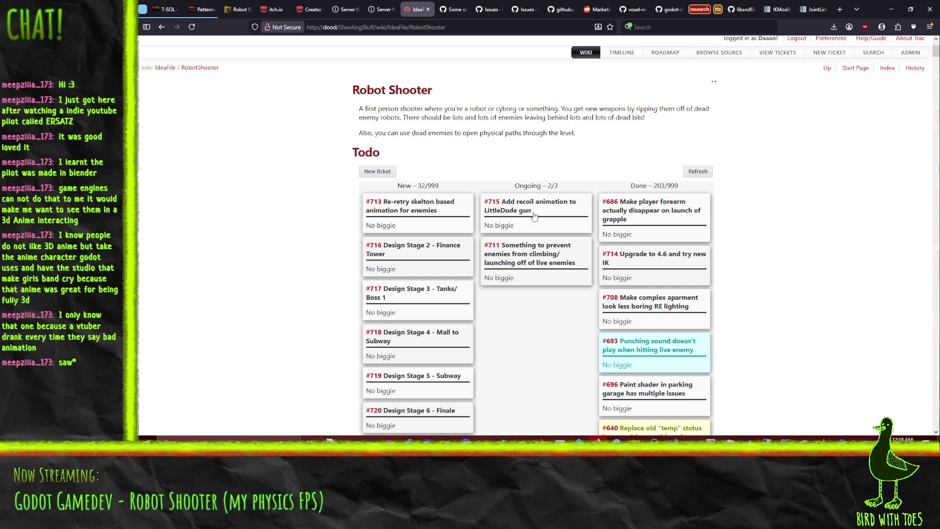
click(485, 438)
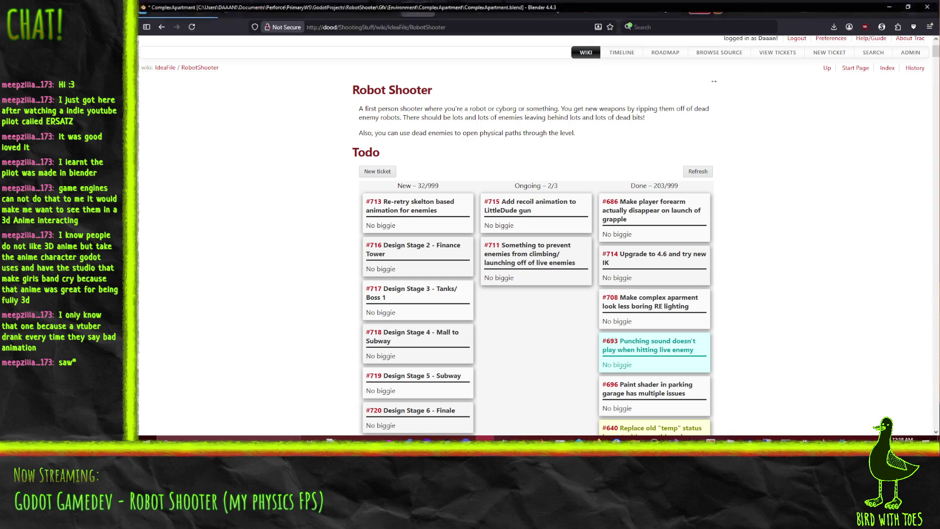
Step: Try opening another recent blend file, saving the apartment changes when prompted
drag(431, 201, 443, 206)
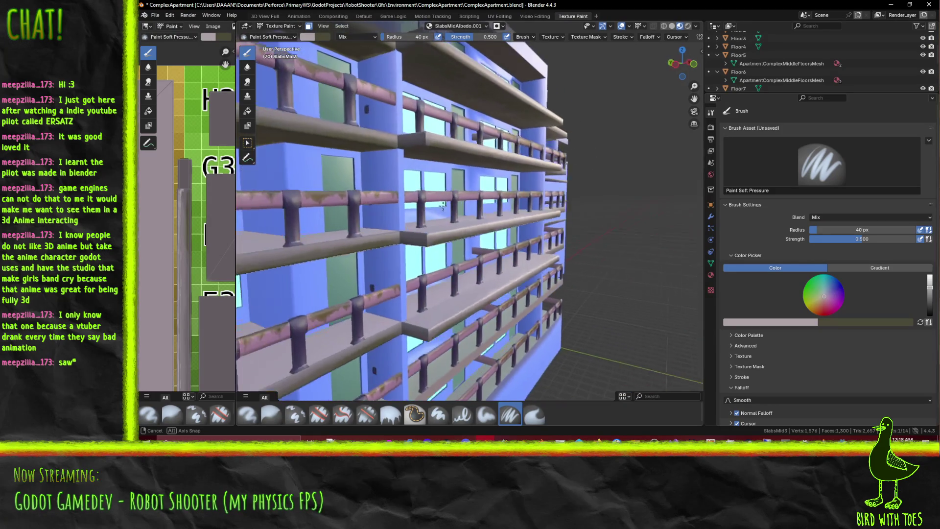
click(155, 14)
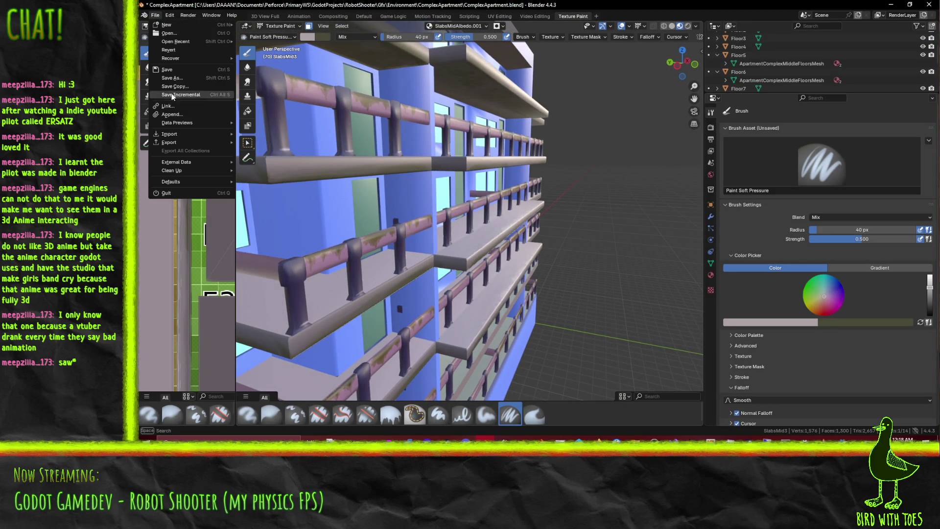
mouse_move(199, 44)
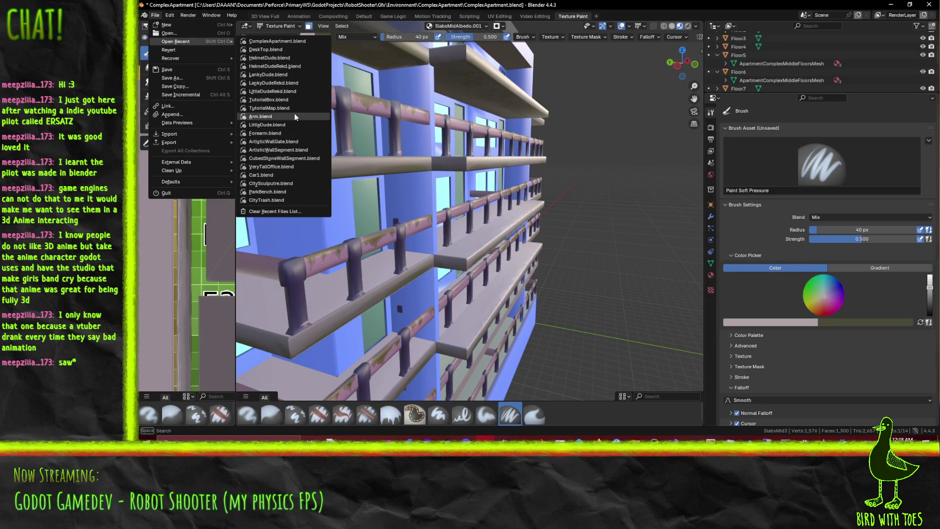
click(296, 126)
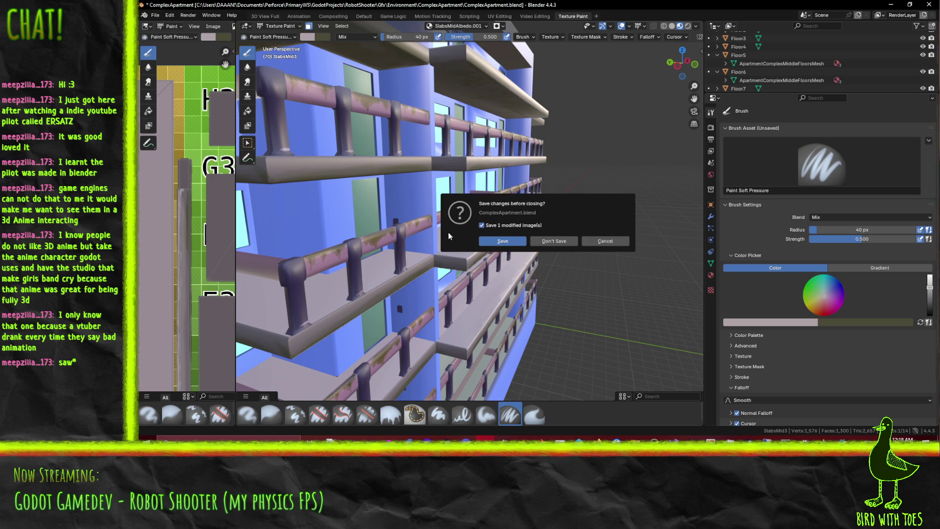
click(500, 243)
click(500, 241)
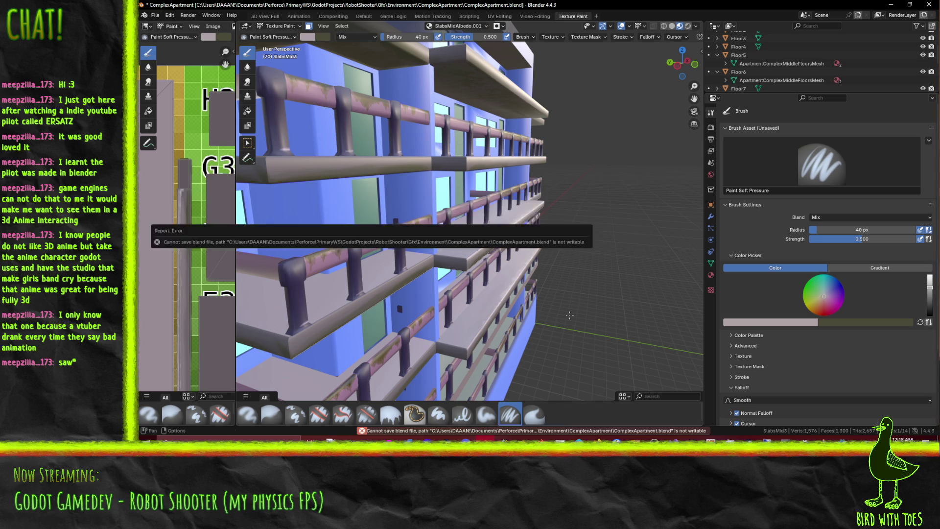
Step: Check out the RobotShooter project files in P4V, then return to Blender
mouse_move(599, 265)
mouse_down()
mouse_move(603, 240)
mouse_move(595, 255)
mouse_up()
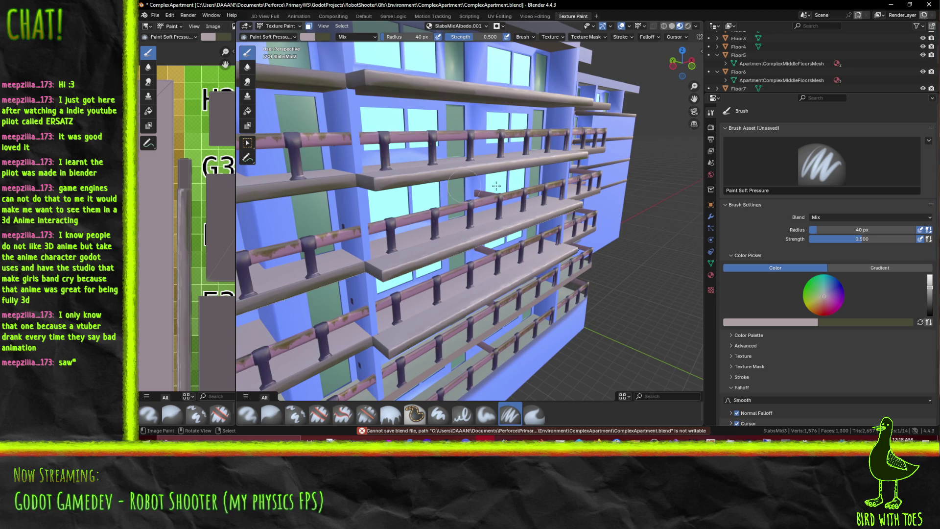
drag(452, 190, 193, 57)
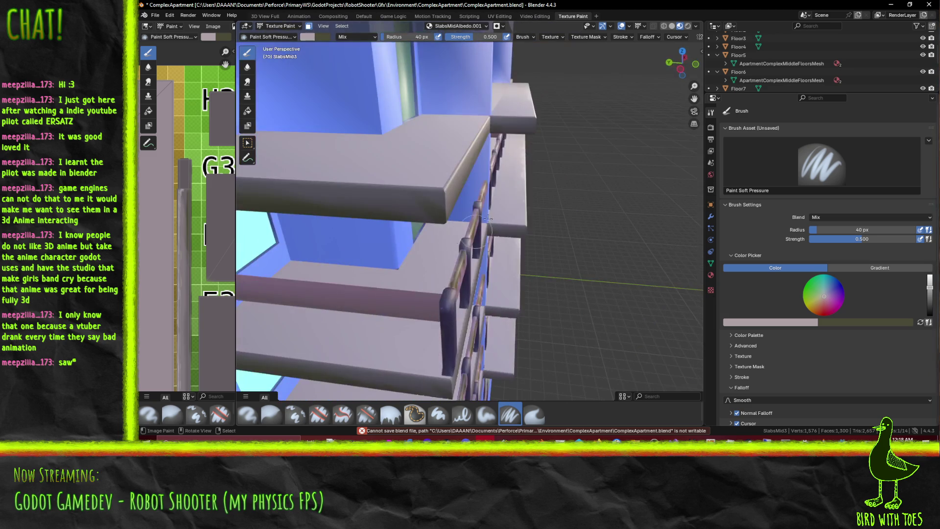
click(155, 15)
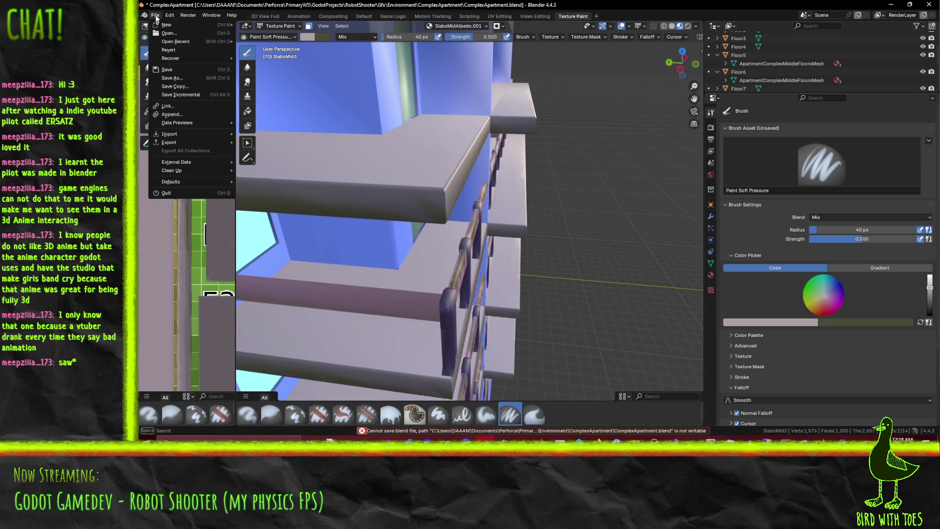
click(579, 439)
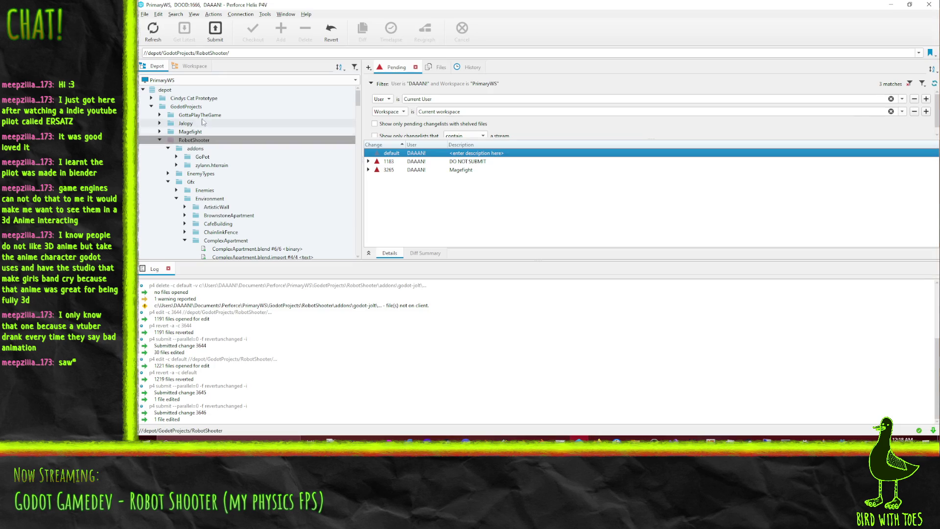
drag(197, 147, 384, 155)
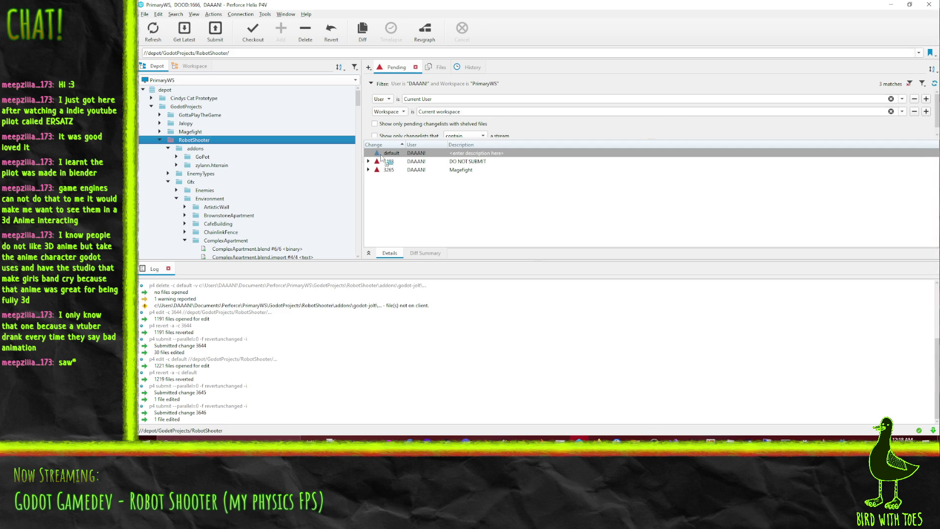
click(890, 5)
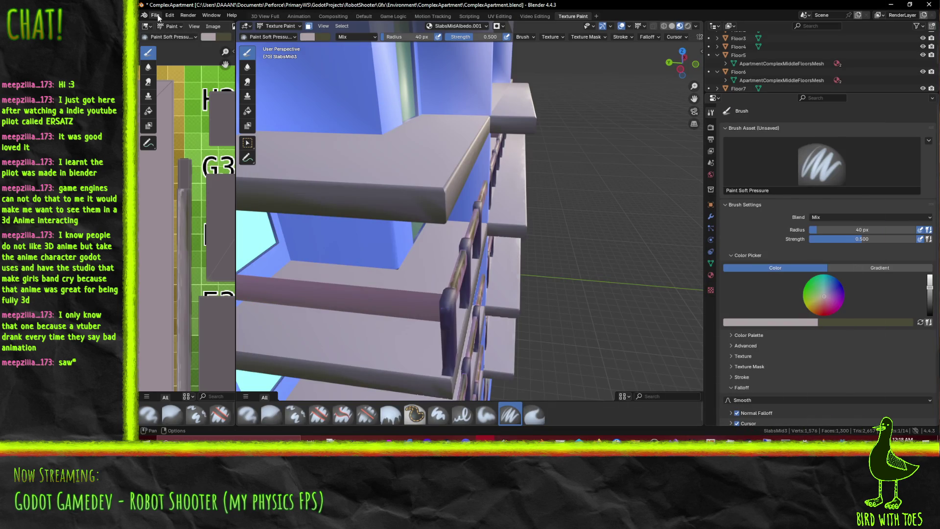
Step: Open LittleDude.blend from the recent files, answering the save prompt
click(155, 15)
mouse_move(216, 45)
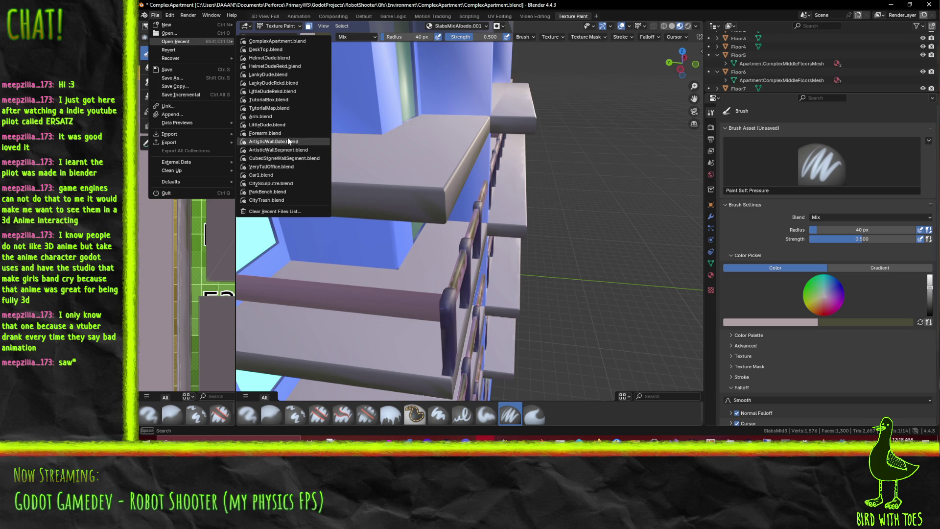
click(282, 126)
click(488, 239)
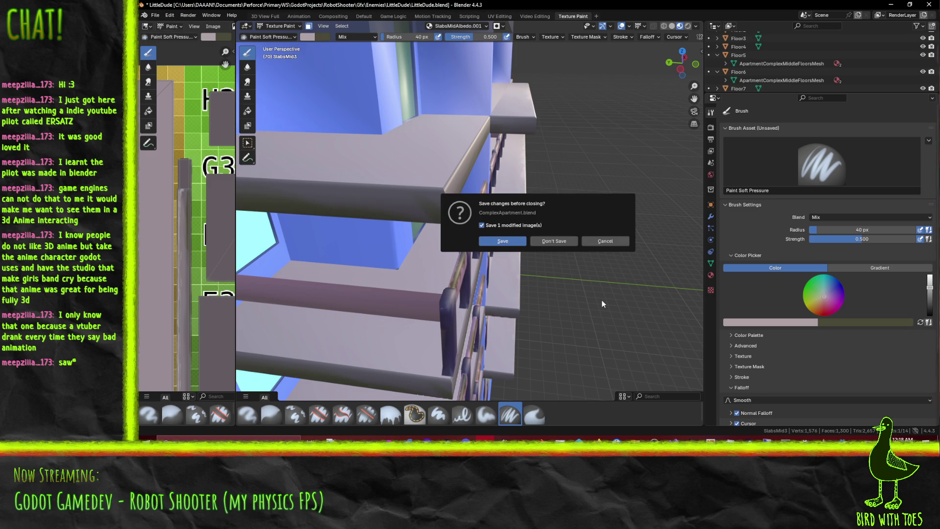
Step: Switch the LittleDude armature into Pose Mode, then minimize Blender
mouse_move(548, 240)
mouse_down()
mouse_move(493, 174)
mouse_move(578, 204)
mouse_move(536, 201)
mouse_move(586, 184)
mouse_move(544, 190)
mouse_move(556, 192)
mouse_up()
key(ctrl+Tab)
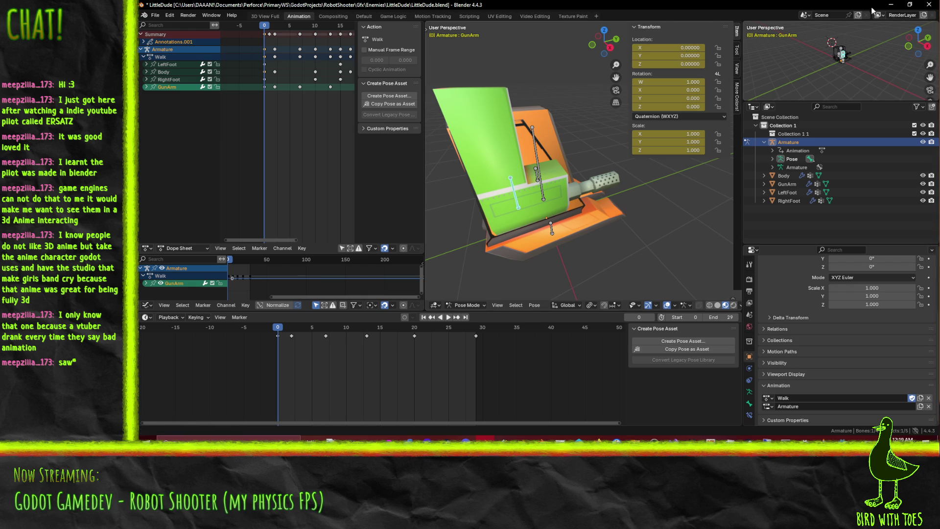
click(887, 6)
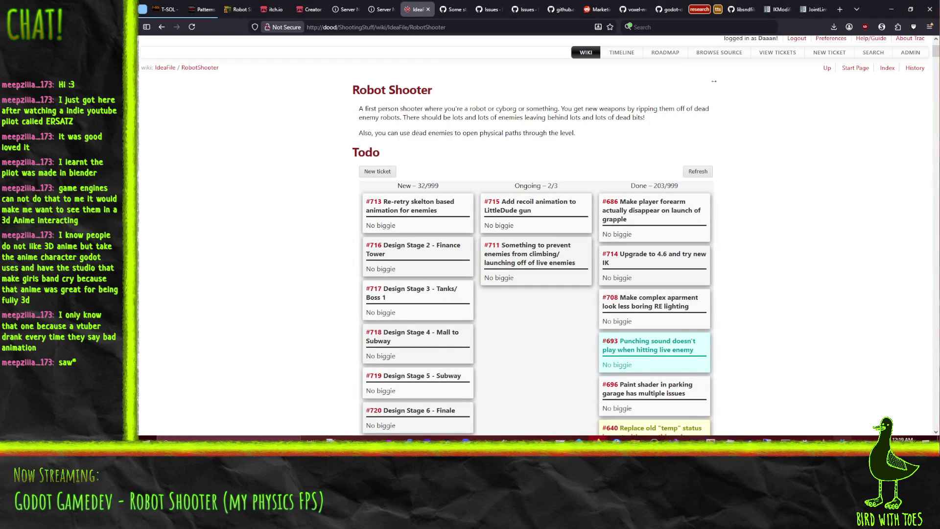
Step: Bring the Godot Engine editor to the front from the taskbar
click(842, 438)
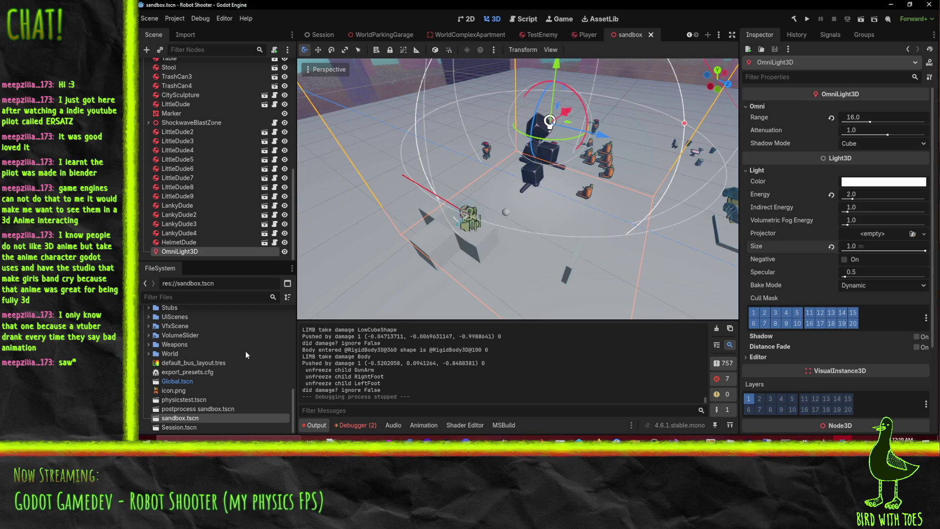
Step: Expand the EnemyTypes folder in the FileSystem dock and open LankyDude.tscn
scroll(215, 362, up, 3)
scroll(215, 363, up, 5)
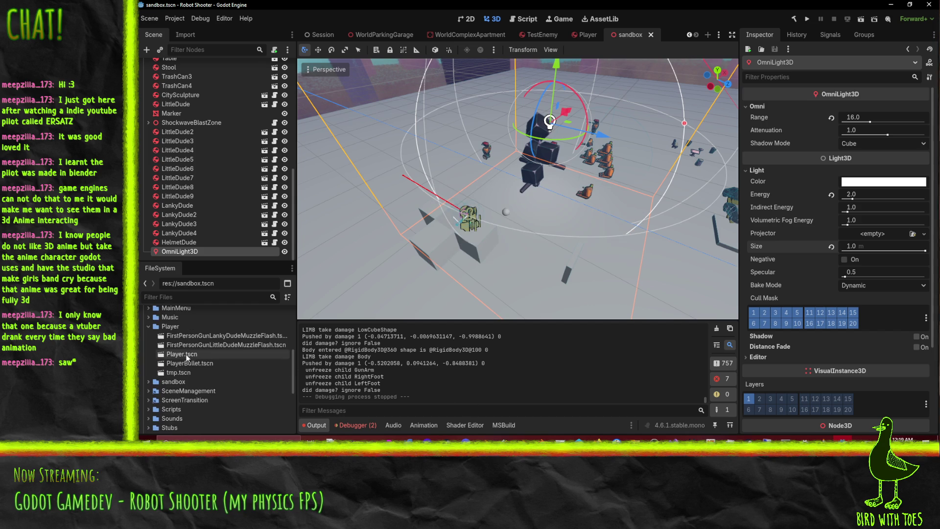
click(148, 331)
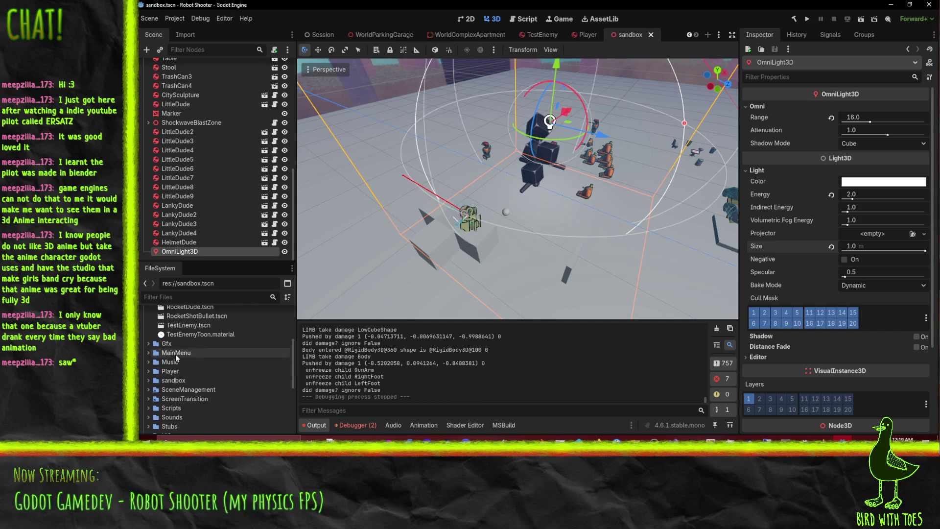
scroll(175, 354, up, 3)
click(148, 331)
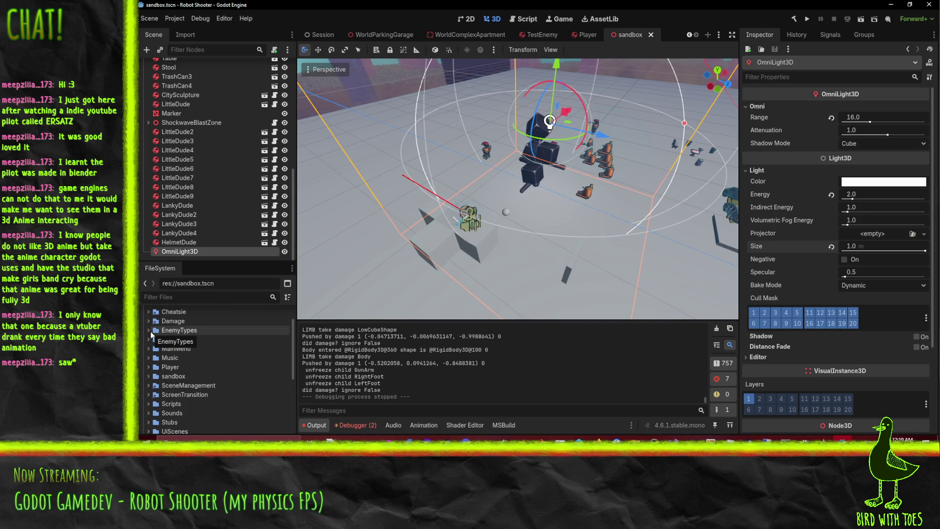
click(148, 331)
scroll(164, 371, up, 2)
click(149, 345)
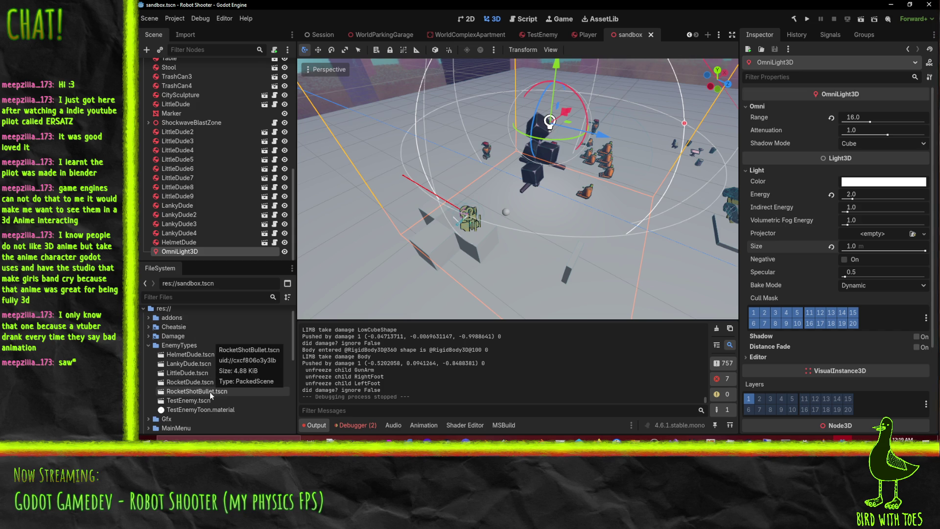
double_click(195, 363)
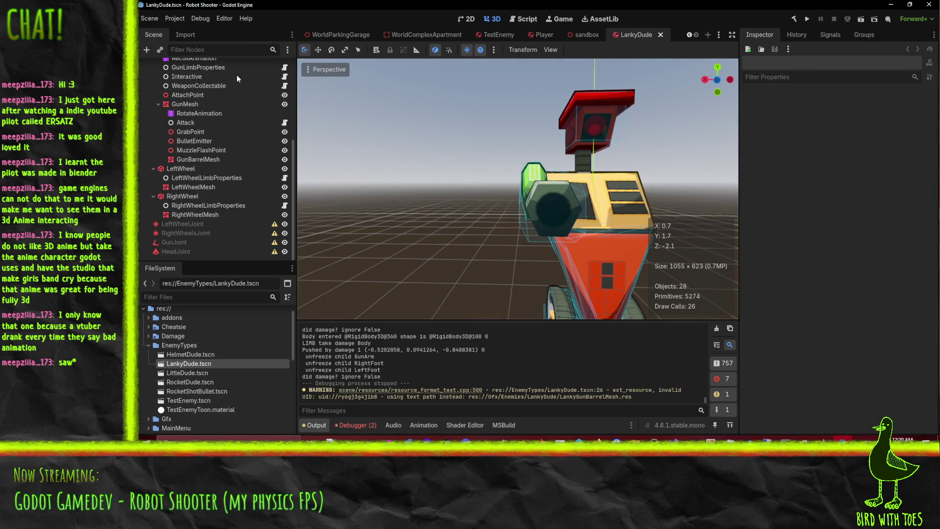
Step: Preview and copy the RecoilAnimation node, then open TestEnemy.tscn
scroll(187, 107, up, 2)
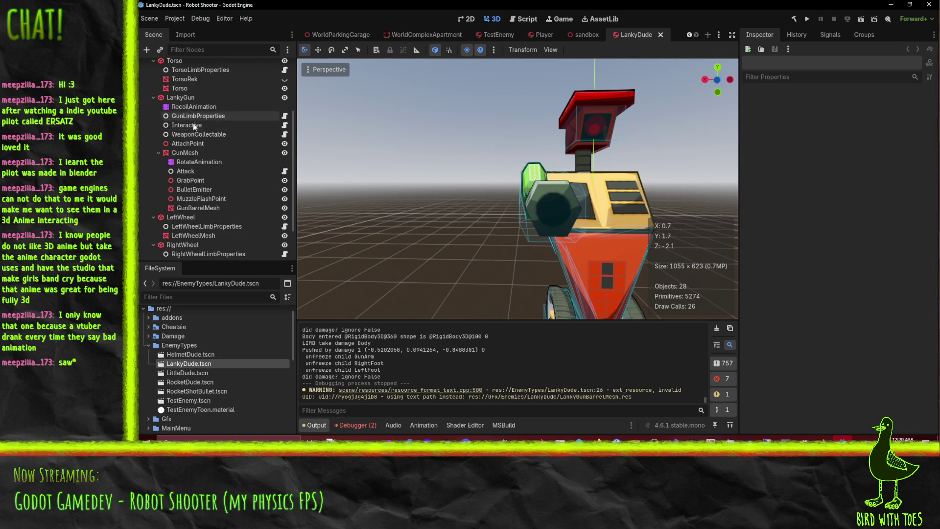
click(193, 107)
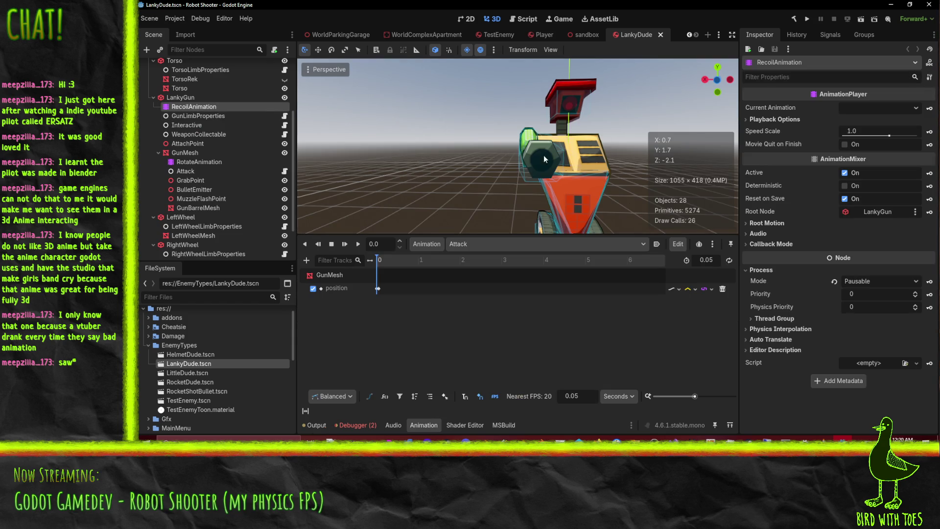
drag(537, 172, 465, 196)
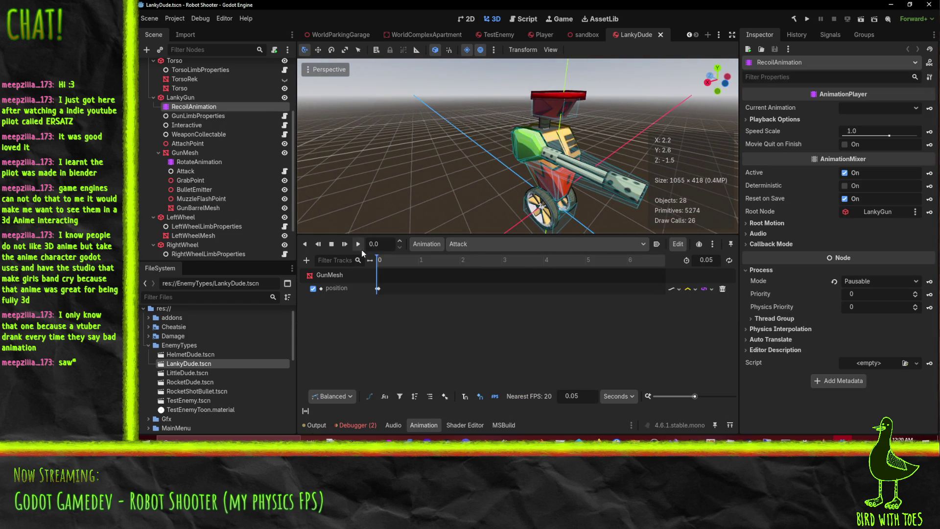
click(358, 248)
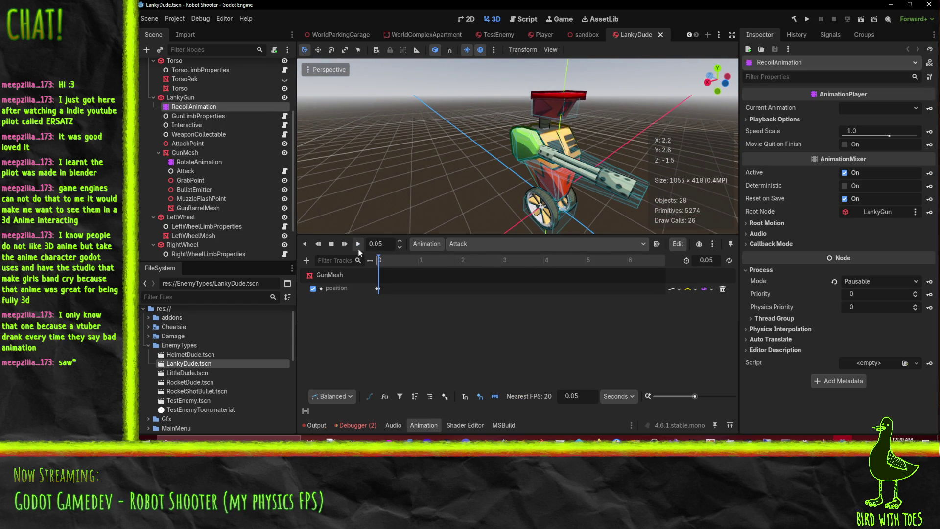
right_click(196, 107)
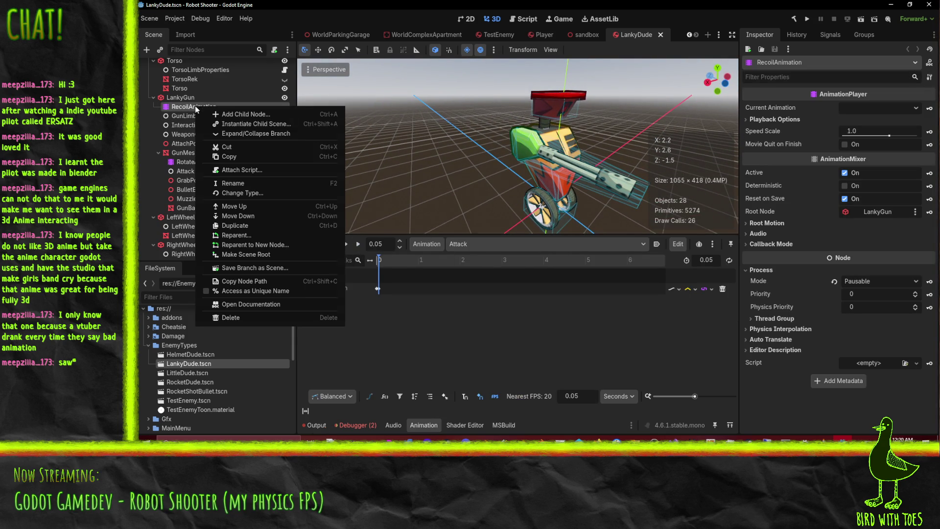
click(240, 155)
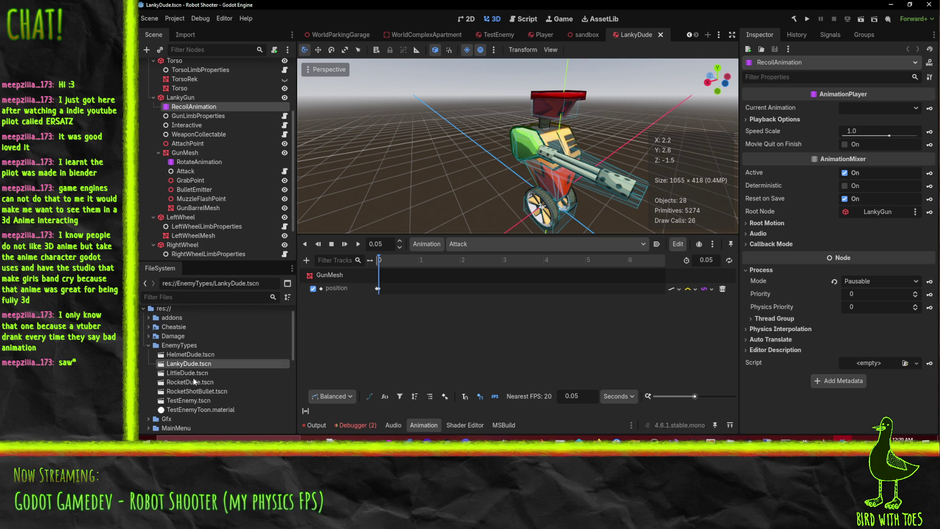
double_click(190, 400)
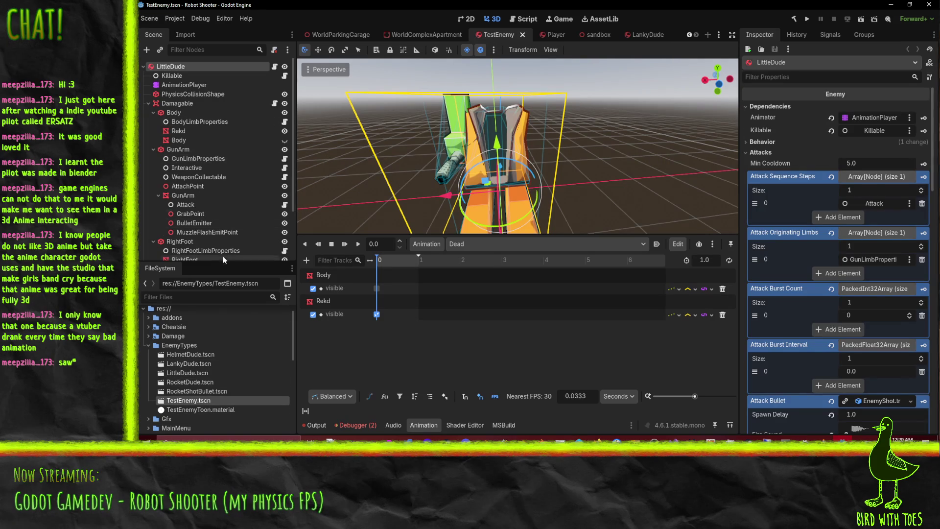
Step: Paste RecoilAnimation under GunArm and make it GunArm's first child
scroll(218, 141, down, 2)
right_click(175, 123)
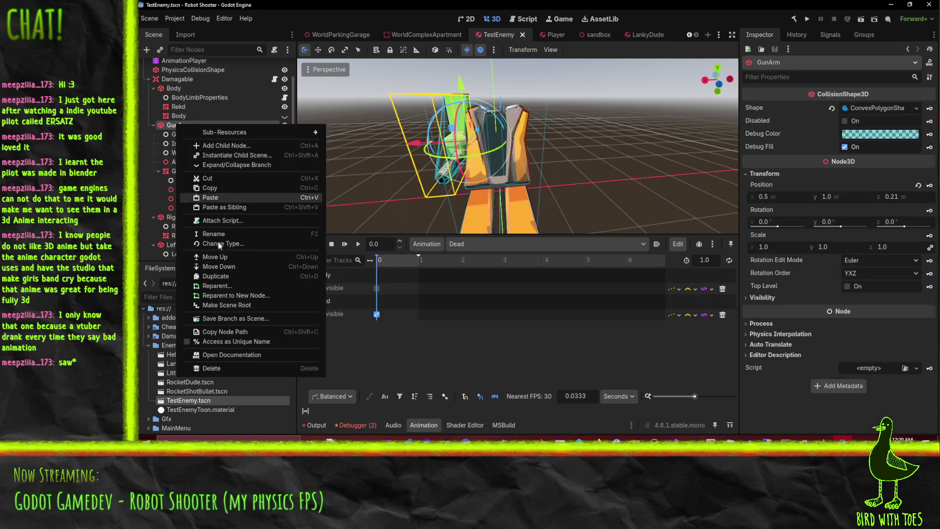
click(210, 197)
mouse_move(177, 220)
mouse_down()
mouse_move(195, 130)
mouse_move(198, 140)
mouse_up()
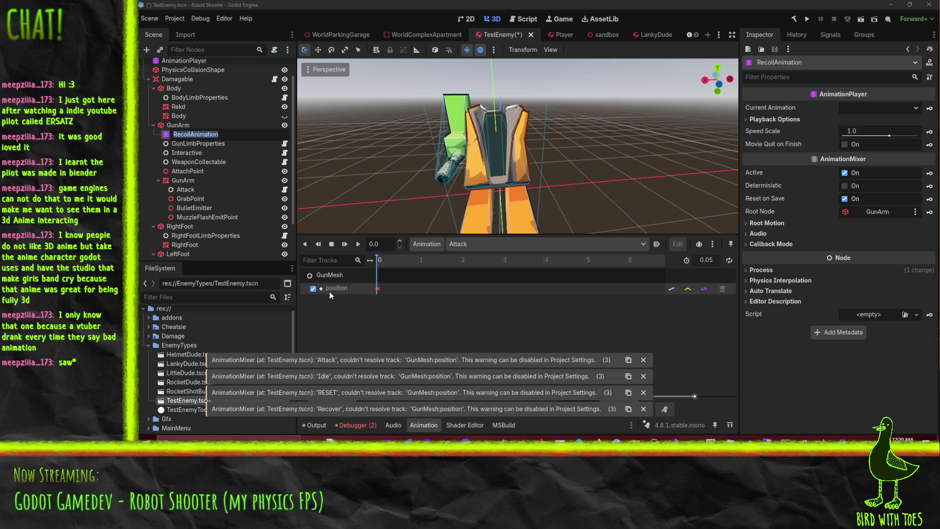
key(Return)
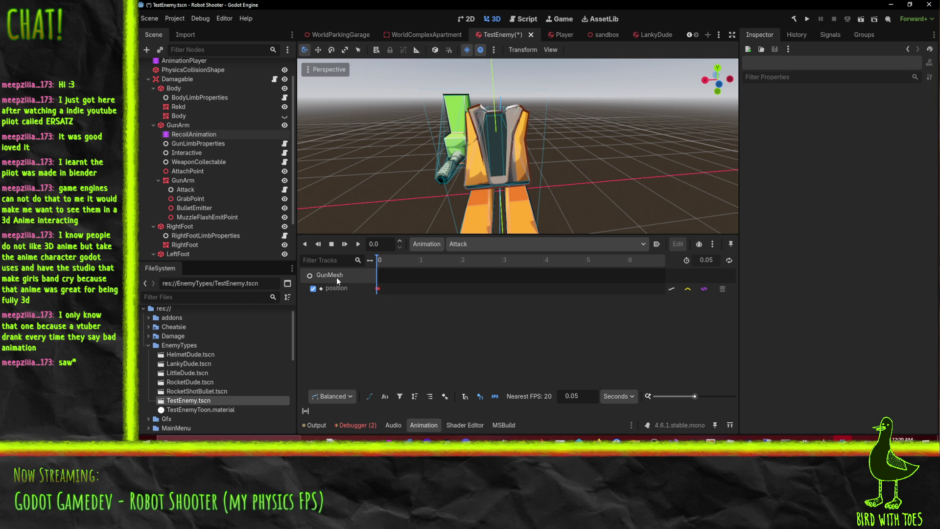
key(F2)
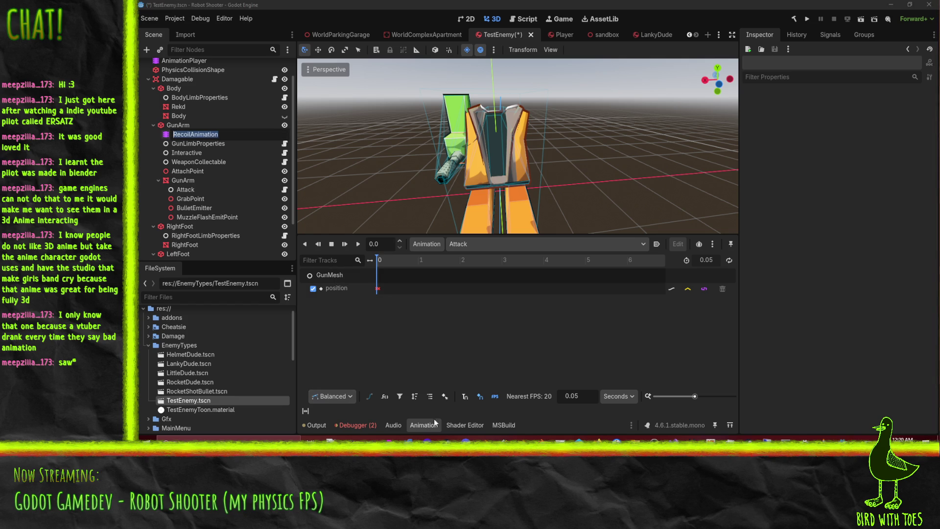
key(Return)
Step: Inspect the GunMesh position keyframe, switch to Idle, and dismiss the Attack, Idle, RESET and Recover track warnings
click(429, 396)
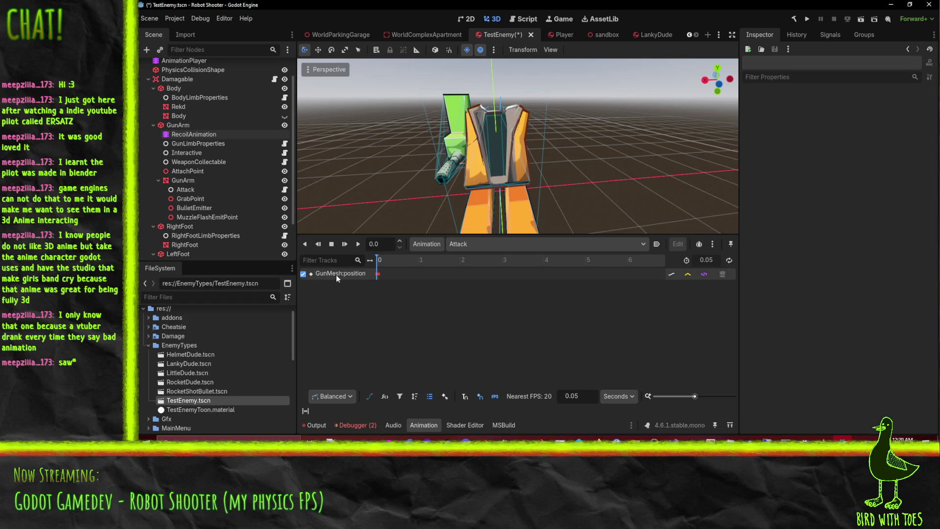
click(378, 274)
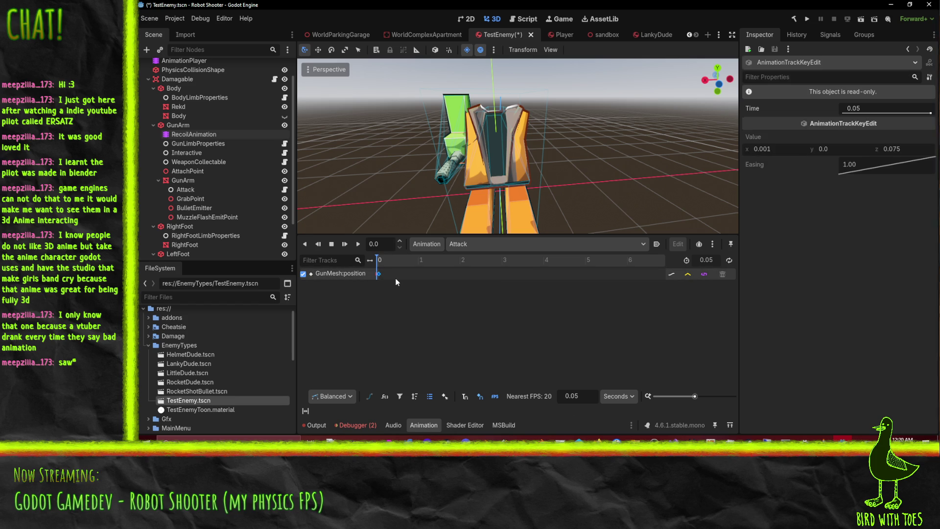
ctrl+scroll(386, 282, up, 3)
click(334, 272)
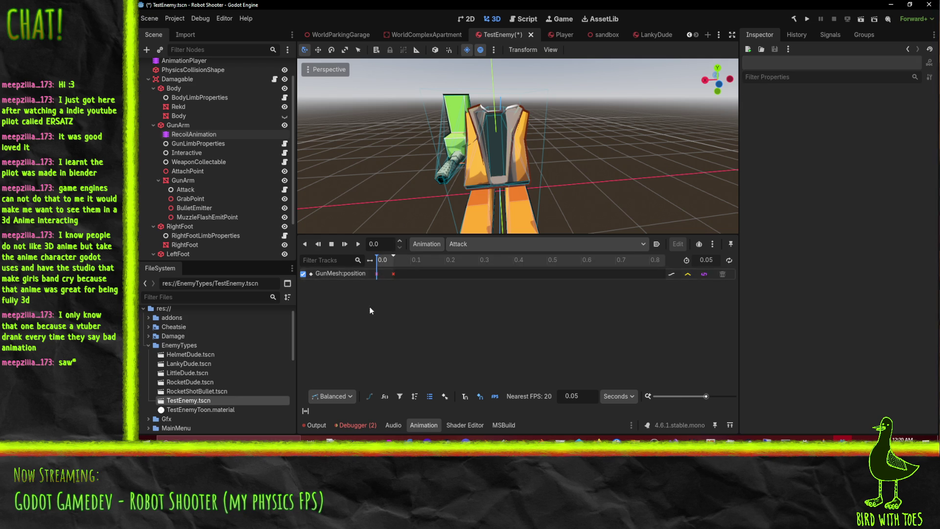
click(455, 248)
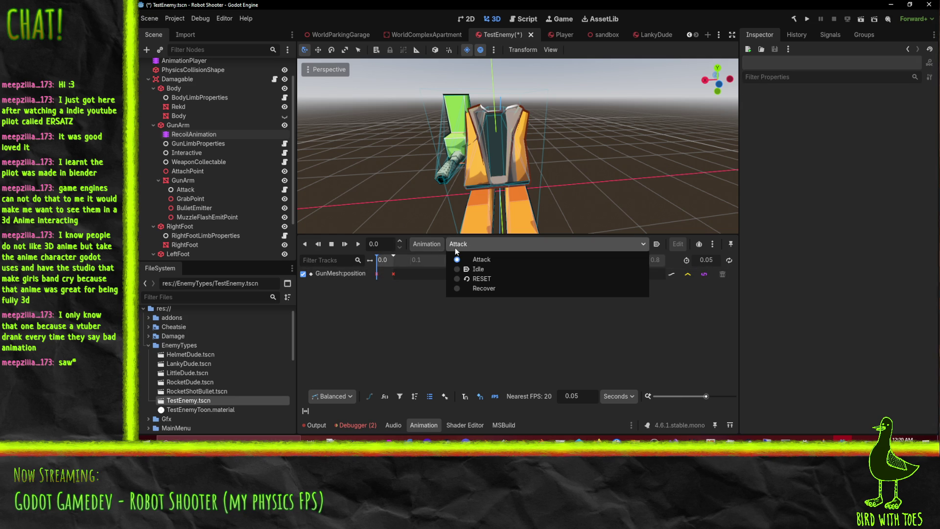
click(482, 268)
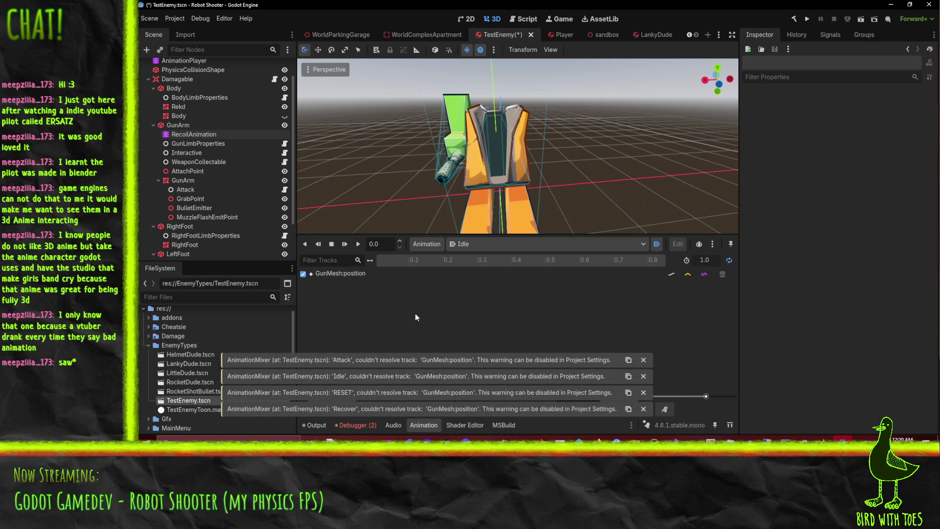
click(474, 246)
click(418, 286)
click(642, 361)
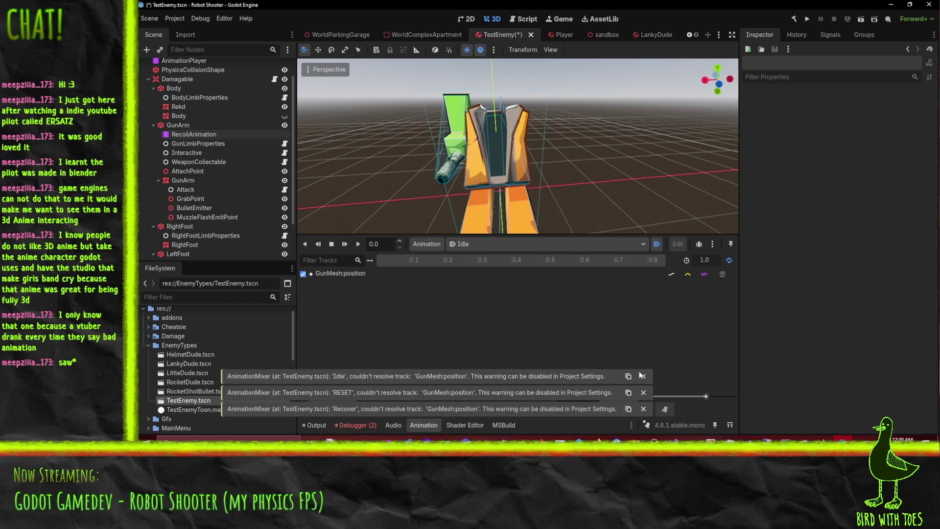
click(643, 375)
click(642, 392)
click(644, 410)
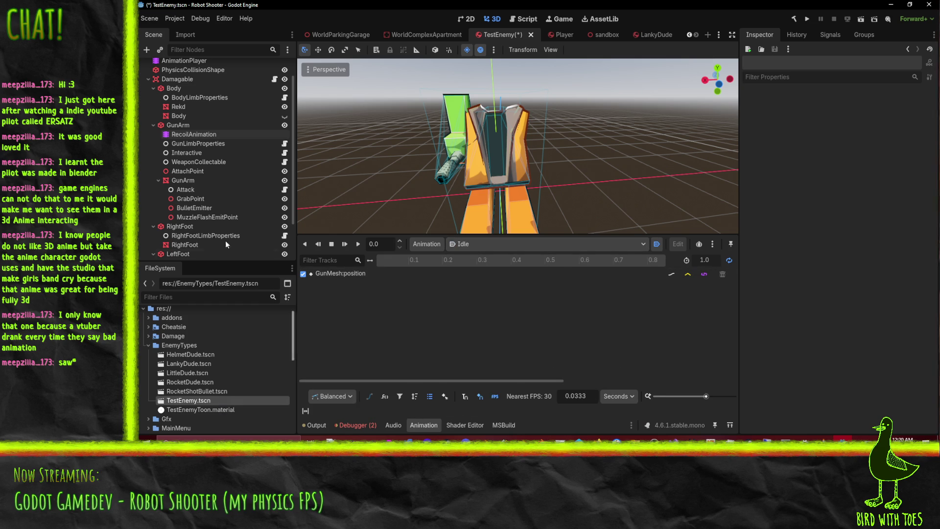
Step: Rename the inner GunArm mesh node to GunMesh
click(184, 181)
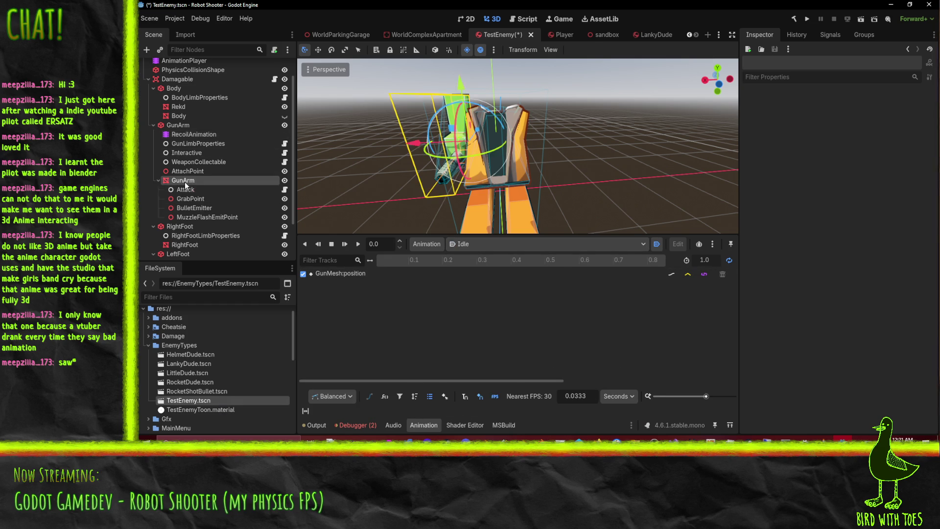
click(198, 180)
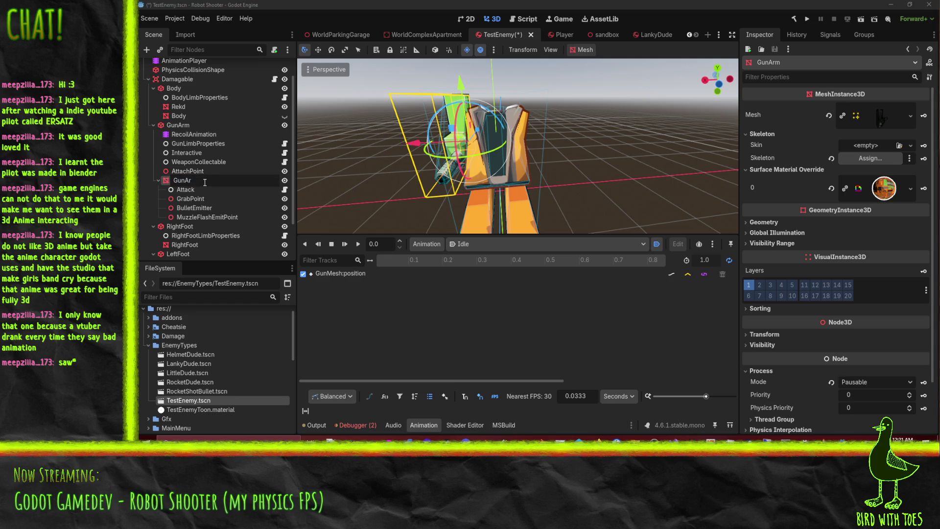
text(Mesh)
key(Return)
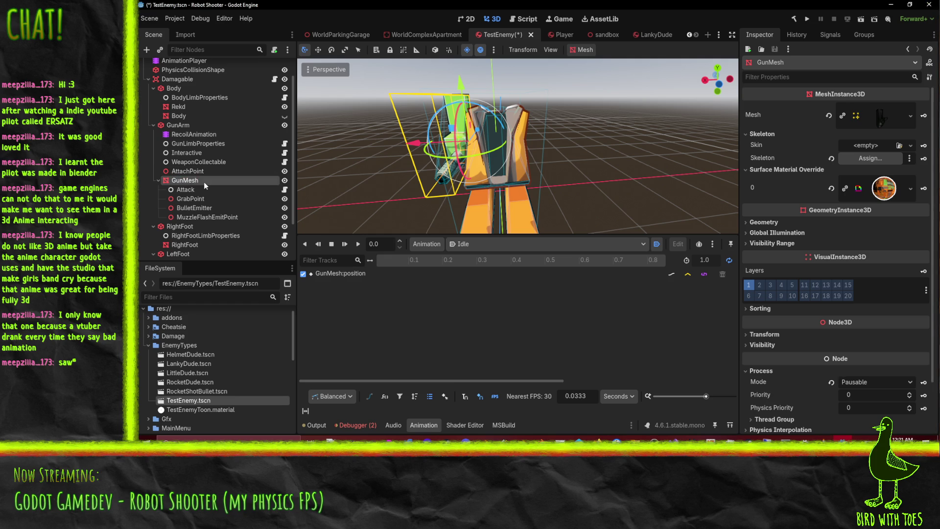
click(184, 187)
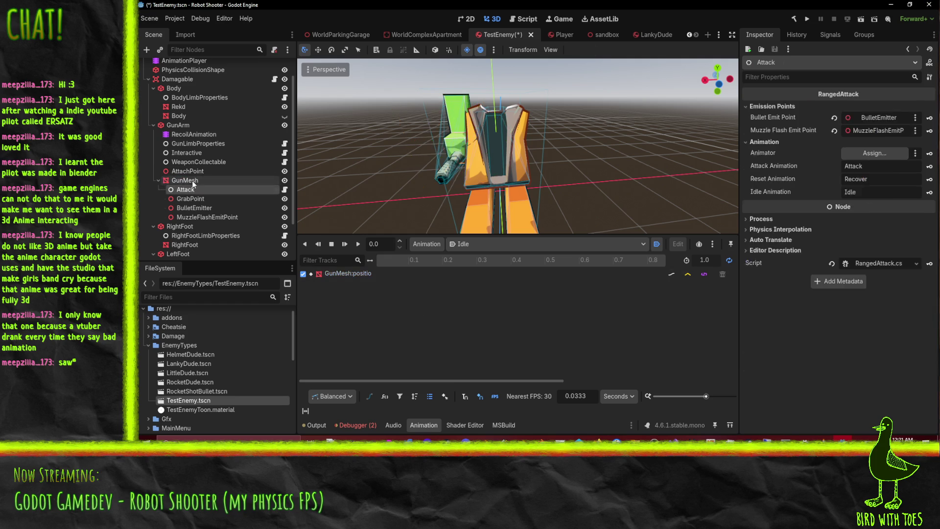
double_click(198, 180)
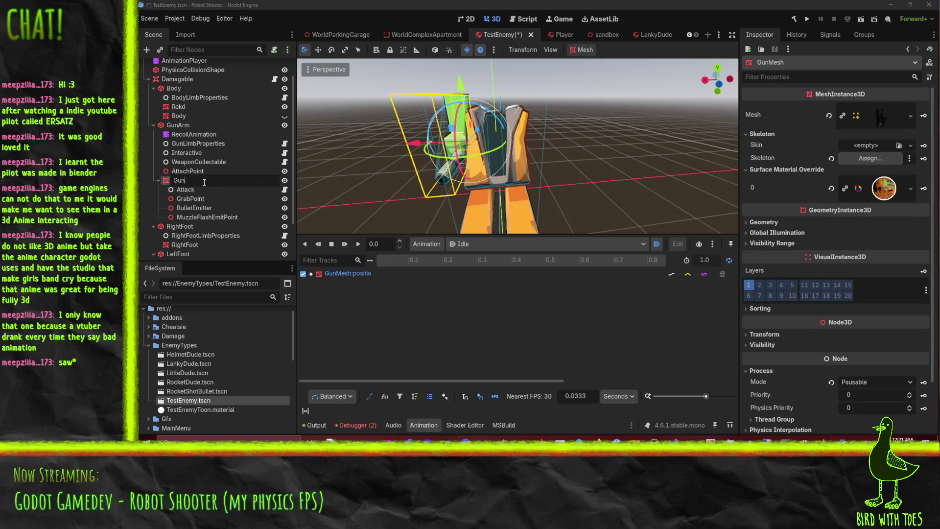
key(Return)
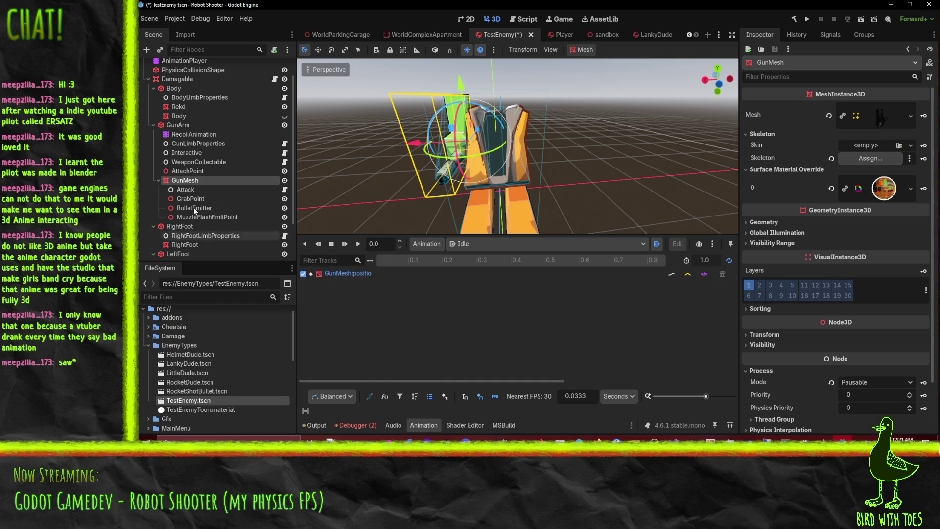
click(186, 152)
click(489, 244)
click(304, 244)
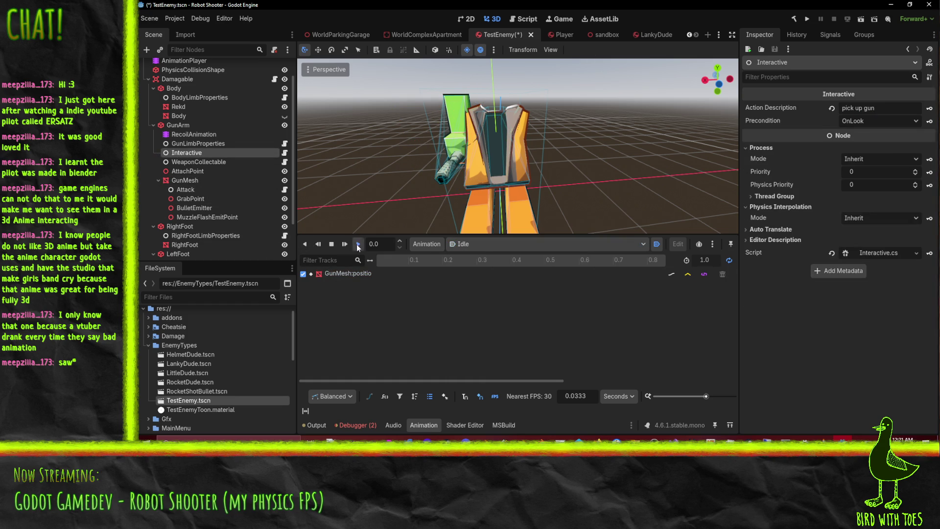
Step: Play the Attack animation, then replay Recover several times up close on the gun arm
click(497, 244)
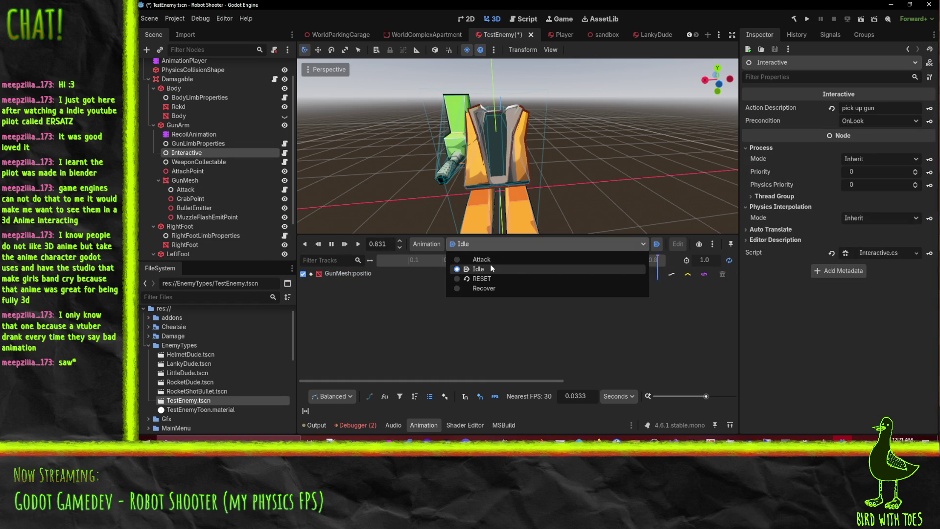
click(493, 257)
click(357, 246)
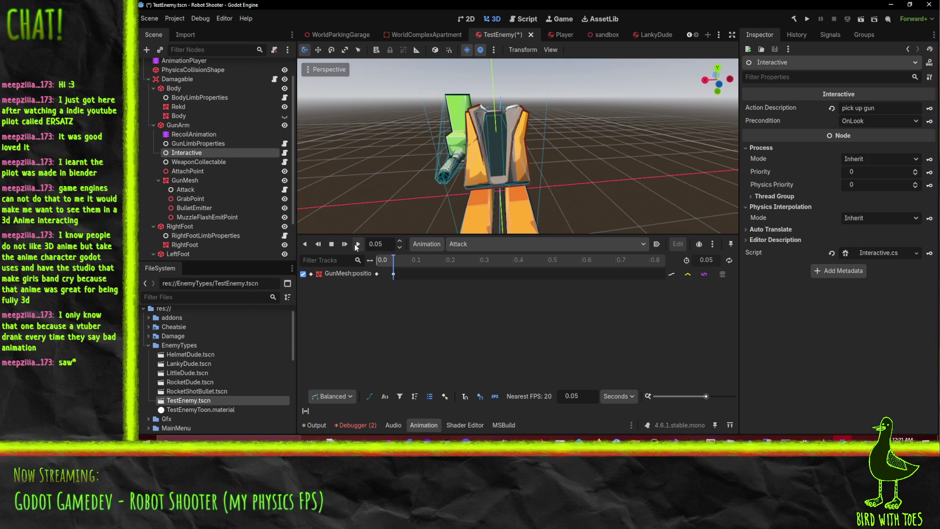
click(477, 243)
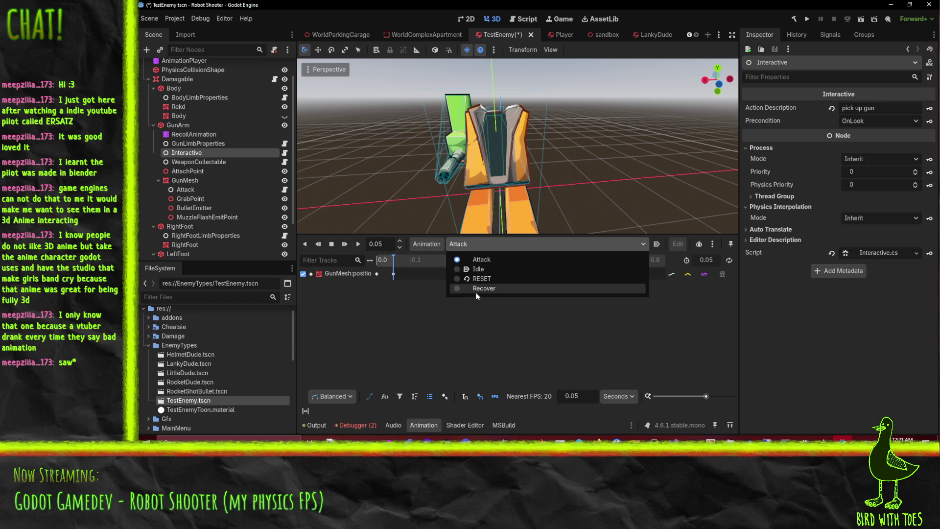
click(470, 289)
click(357, 245)
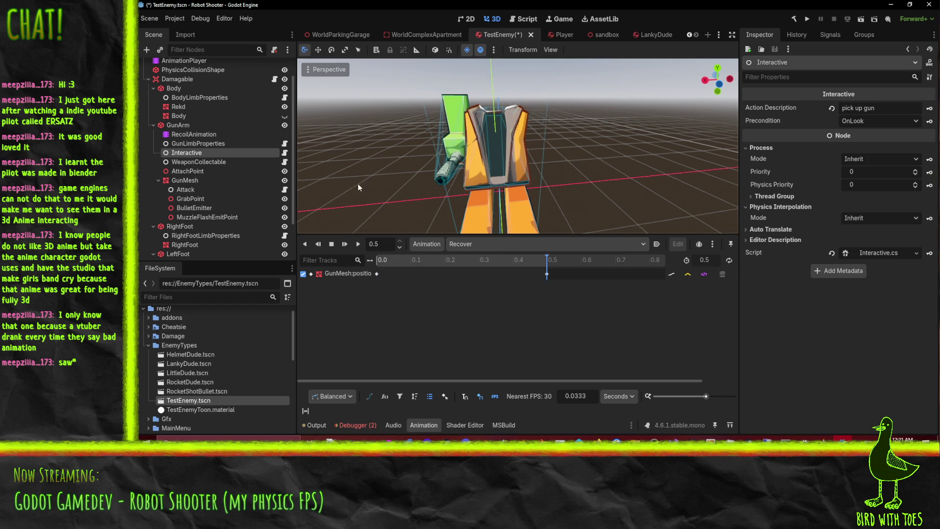
drag(357, 184, 514, 220)
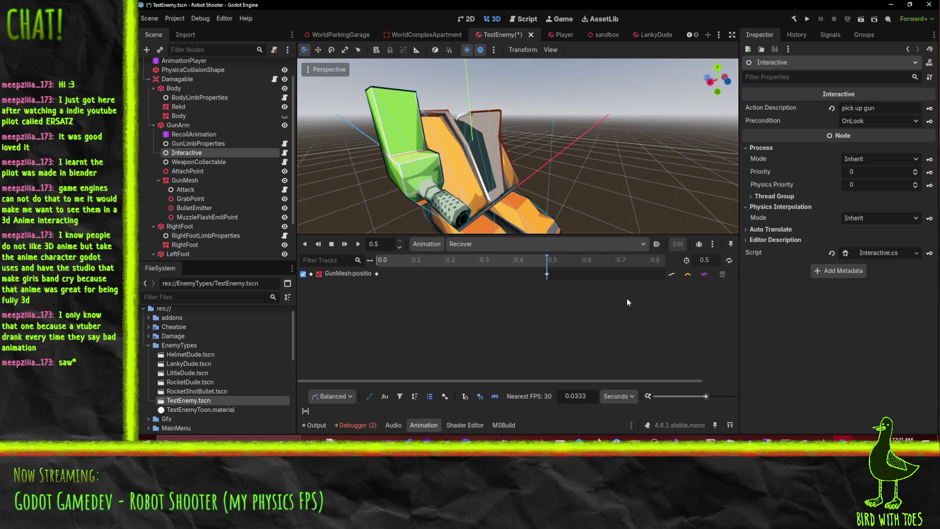
click(357, 245)
click(357, 245)
click(358, 245)
click(358, 245)
Step: Play Attack once more, select GunMesh, and save TestEnemy.tscn
click(472, 244)
click(473, 259)
click(359, 245)
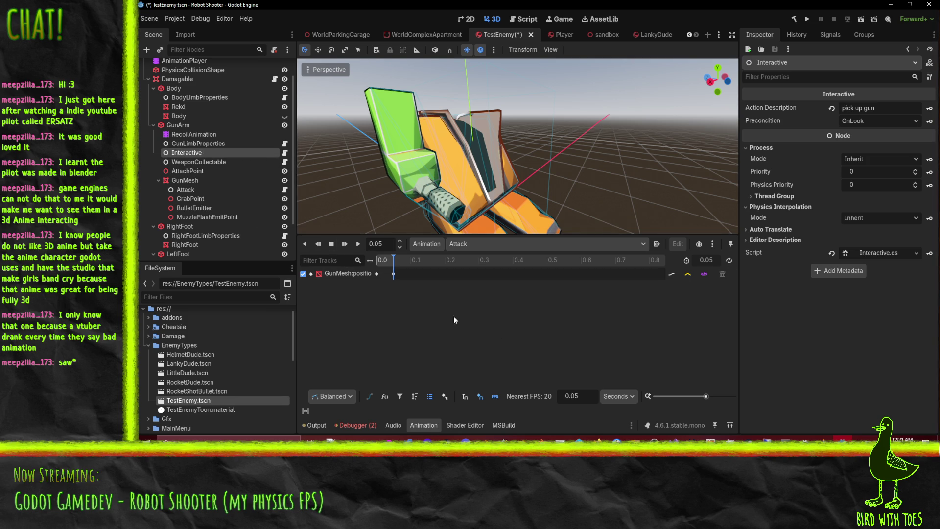
click(184, 179)
scroll(223, 148, up, 2)
key(ctrl+s)
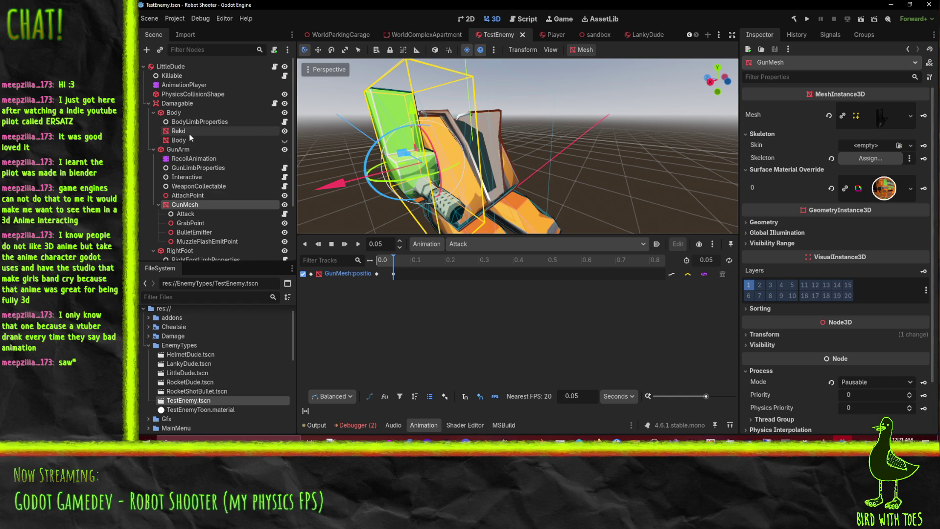
Step: Assign RecoilAnimation to WeaponCollectable's Animator slot, save the scene, and run the project
click(201, 242)
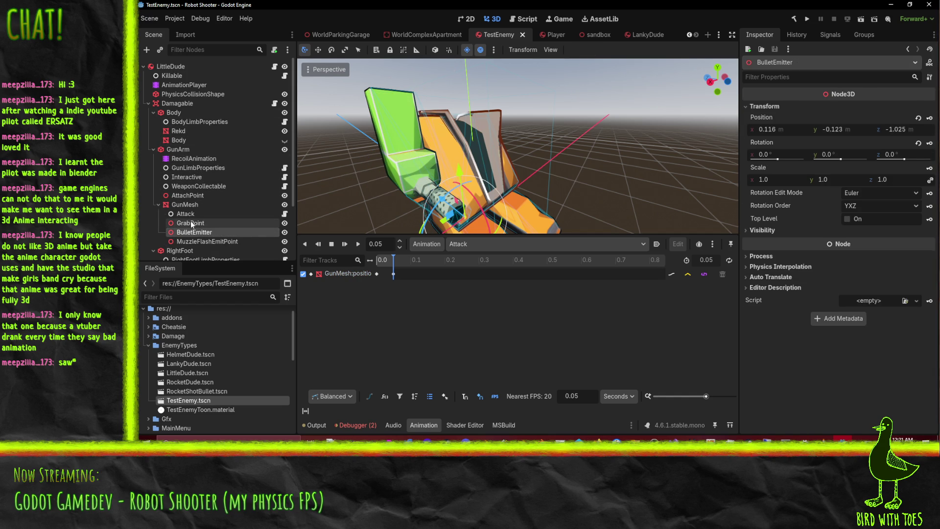
click(189, 221)
click(193, 185)
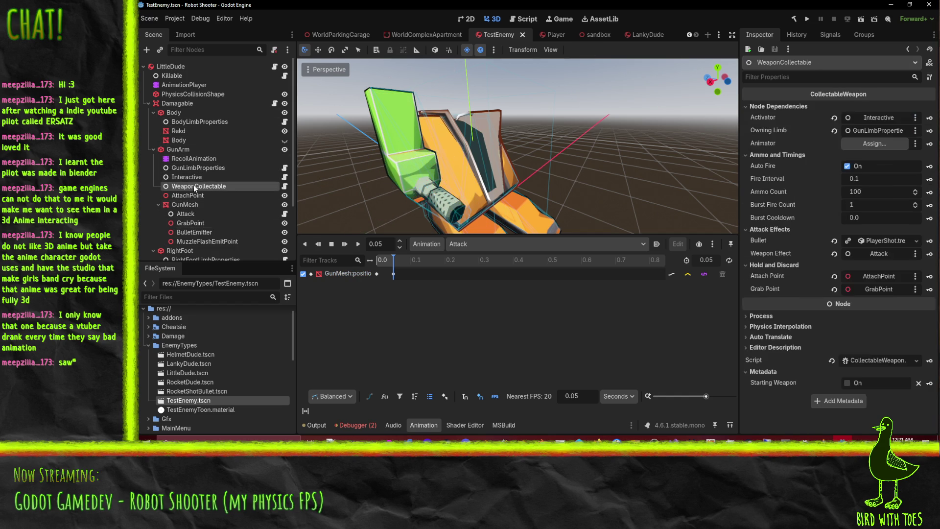
drag(193, 158, 874, 143)
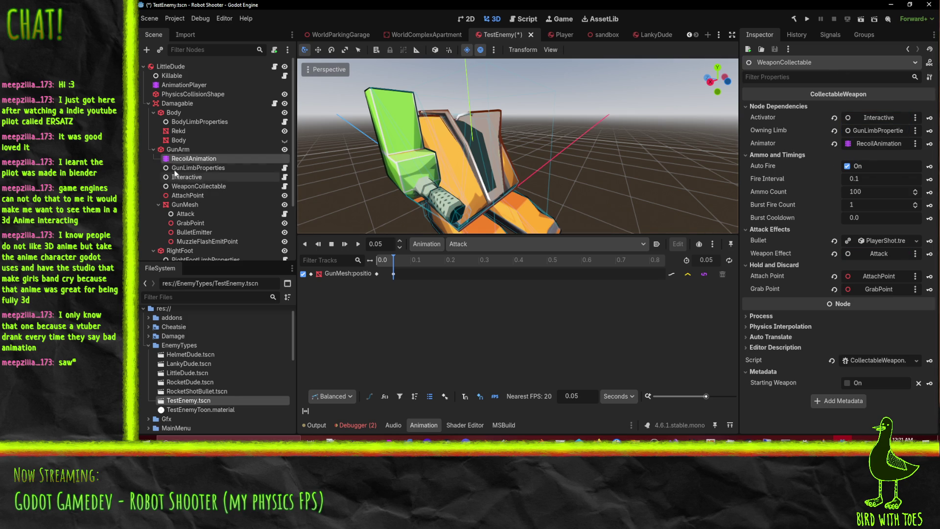
key(ctrl+s)
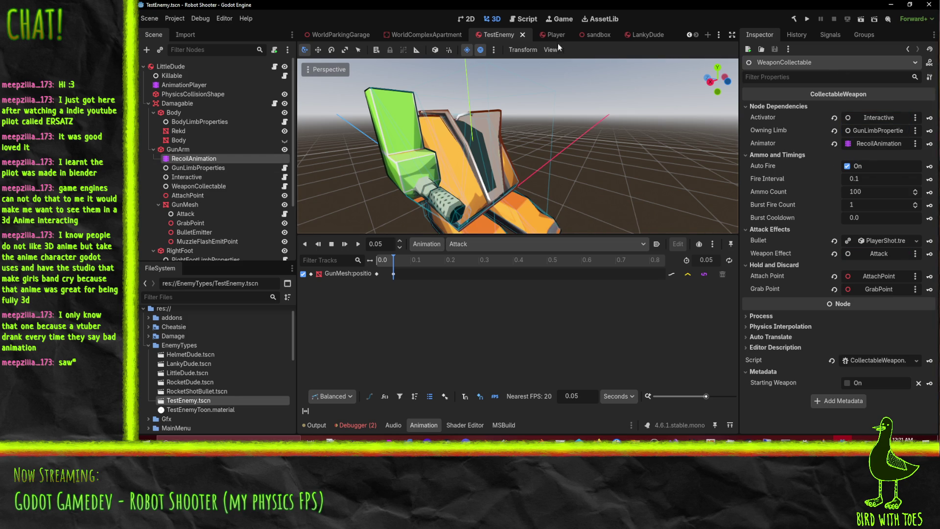
click(808, 19)
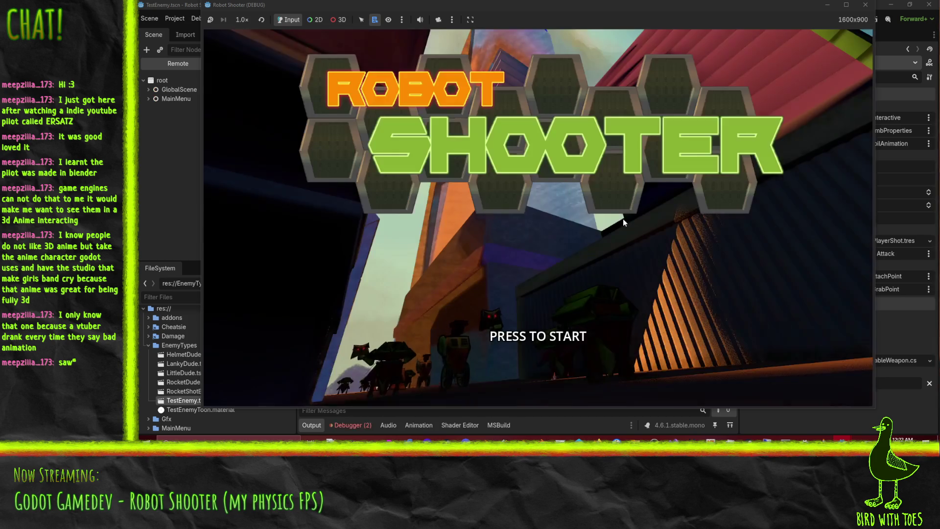
Step: Start the game, grapple the gun off the robot, and pick it up with E
click(831, 35)
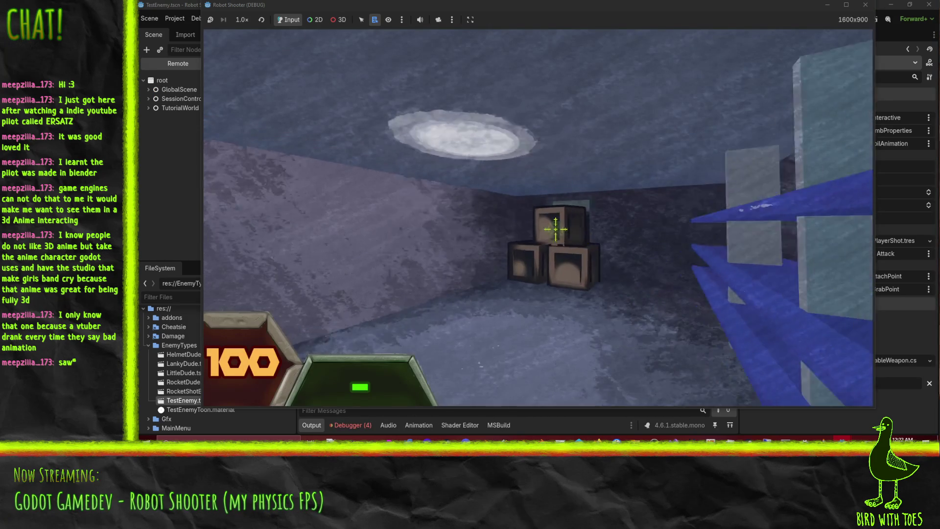
click(554, 229)
key(w)
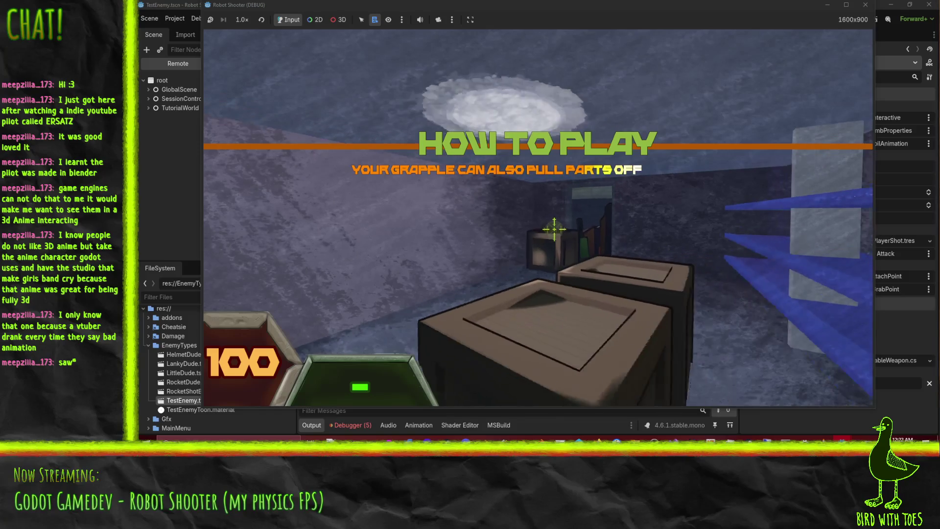
click(554, 228)
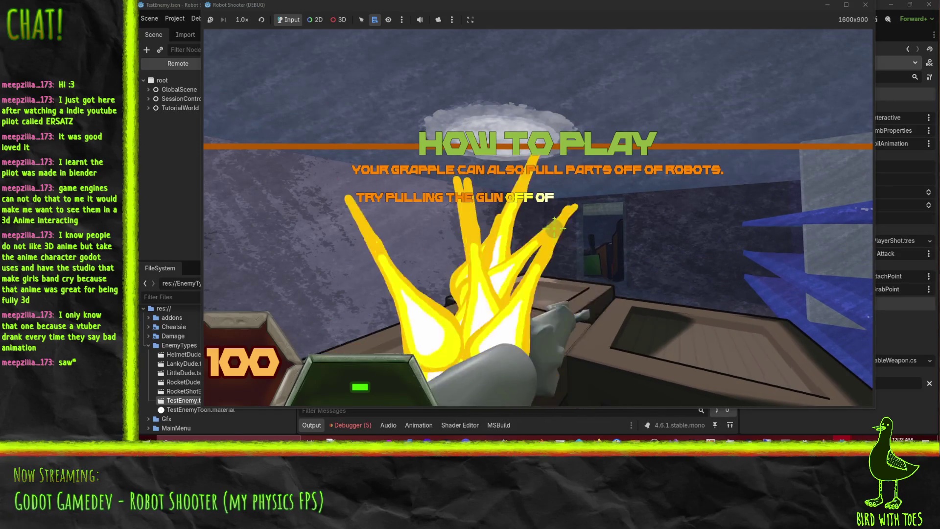
click(566, 236)
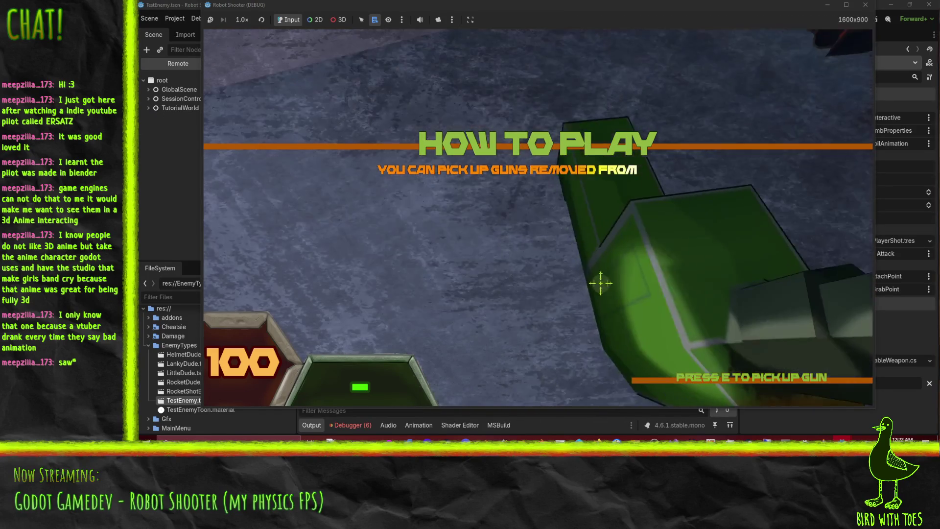
key(e)
Step: Fire the picked-up gun three times, then pause and return to the editor
click(629, 308)
click(569, 246)
click(569, 247)
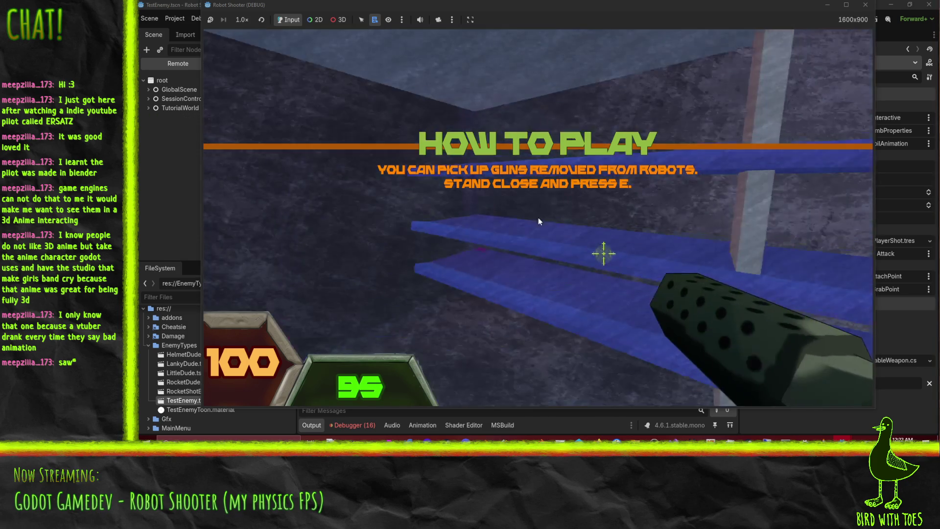
key(Escape)
click(362, 426)
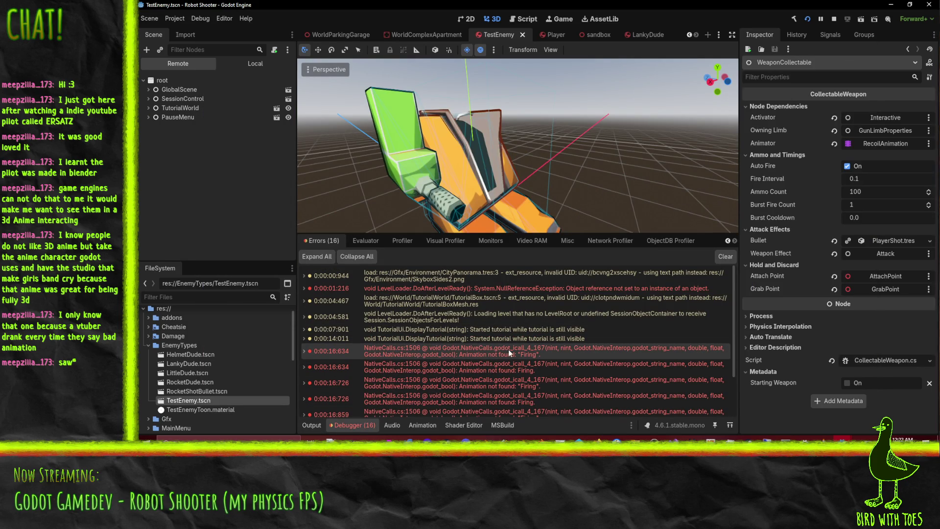
Step: Stop the game, check the Animator node picker without changes, and open the LankyDude scene
click(833, 19)
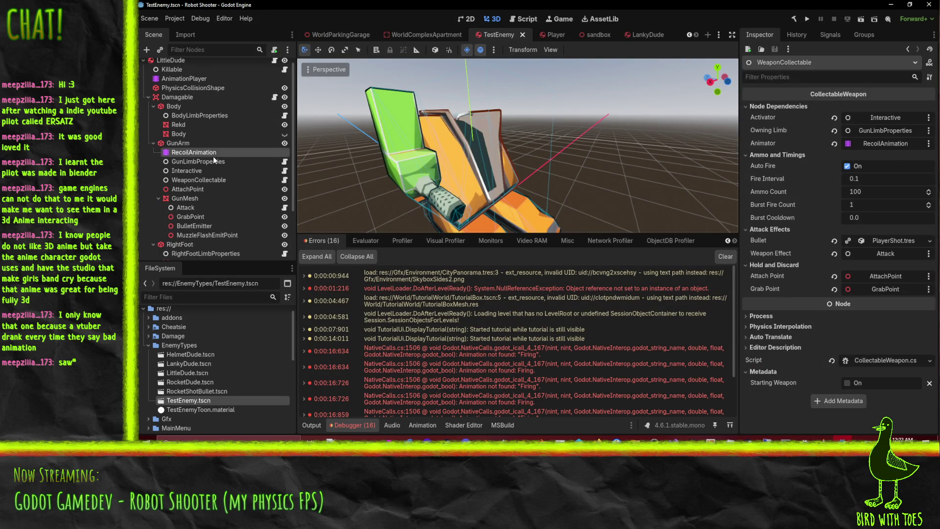
click(873, 143)
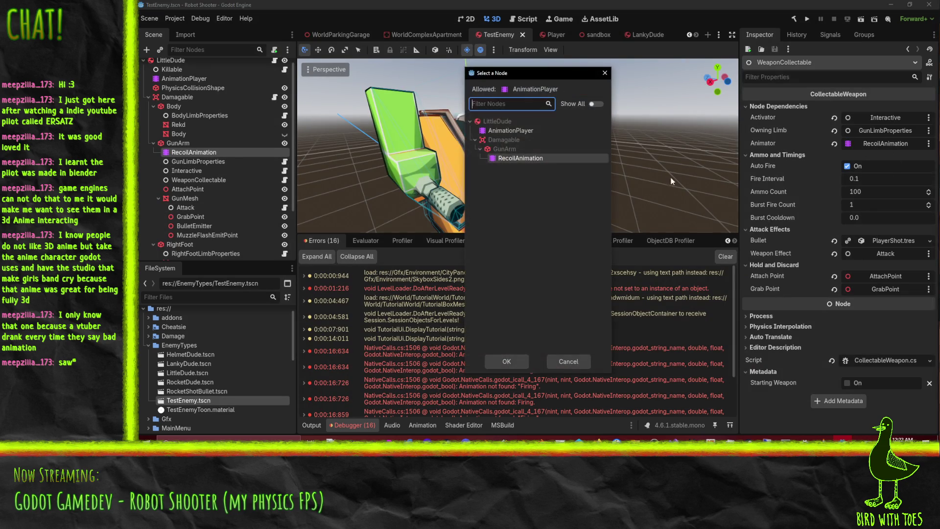
key(Escape)
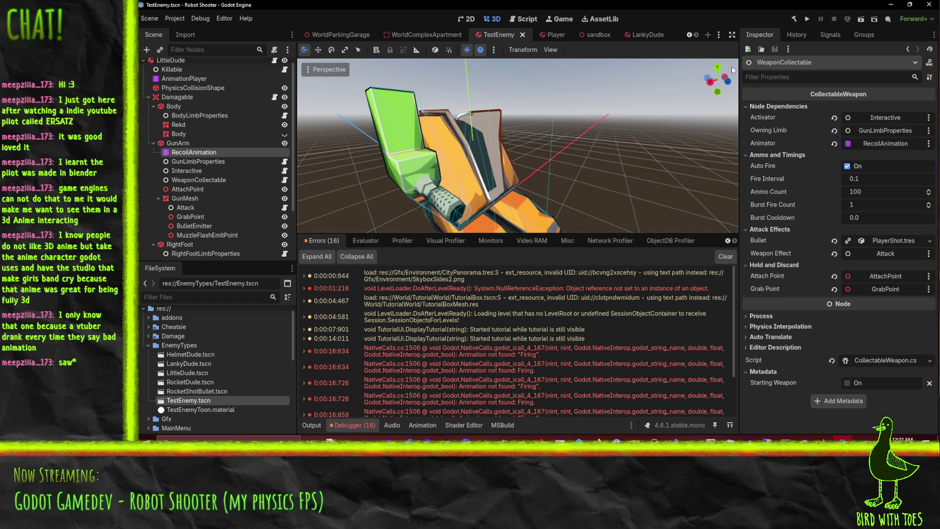
click(645, 35)
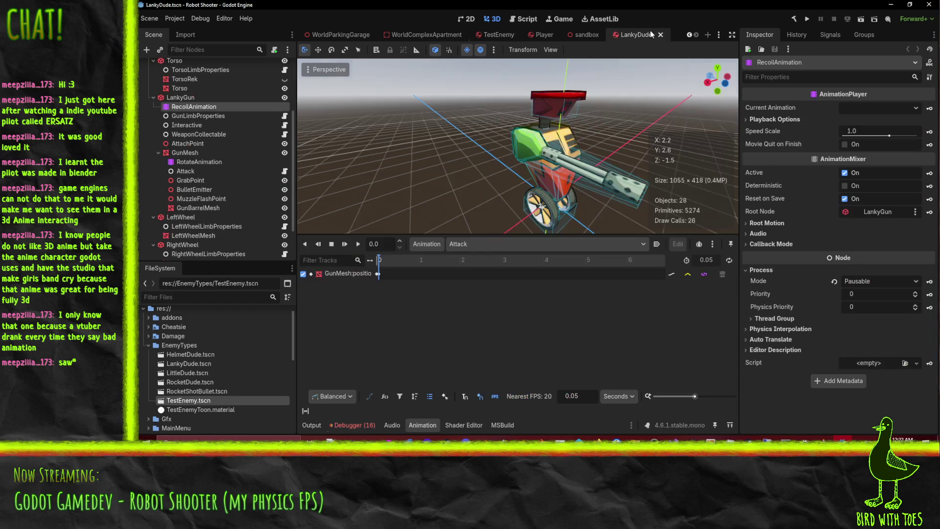
Step: Inspect LankyDude's WeaponCollectable, BulletEmitter and Attack nodes, then switch to the Player scene
click(211, 133)
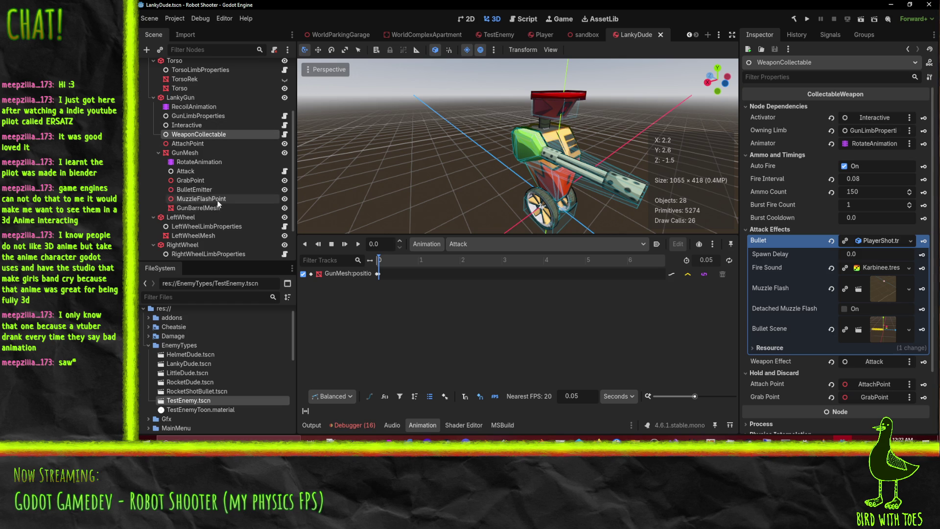
click(205, 190)
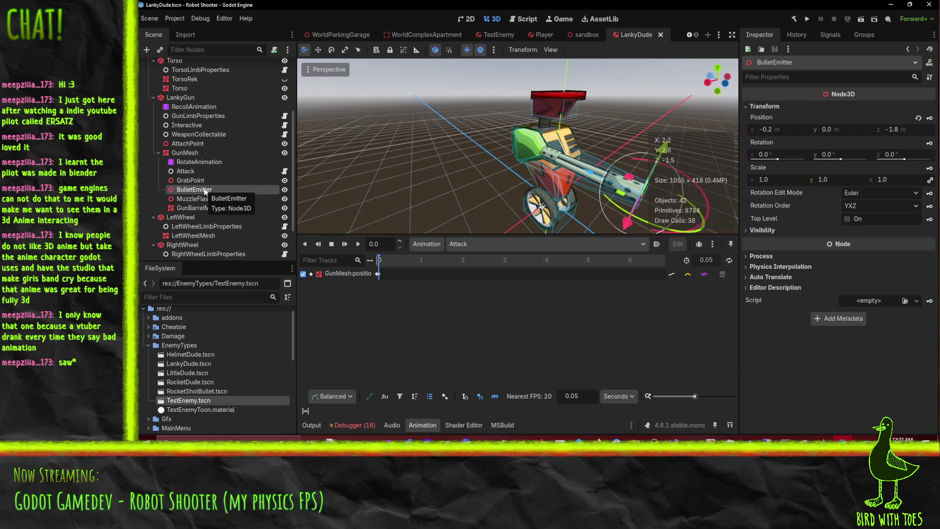
click(219, 172)
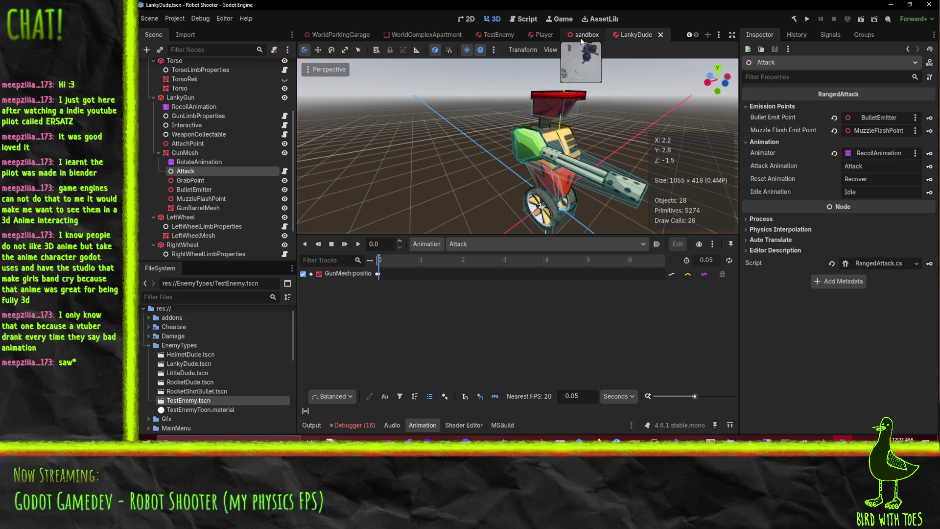
click(544, 34)
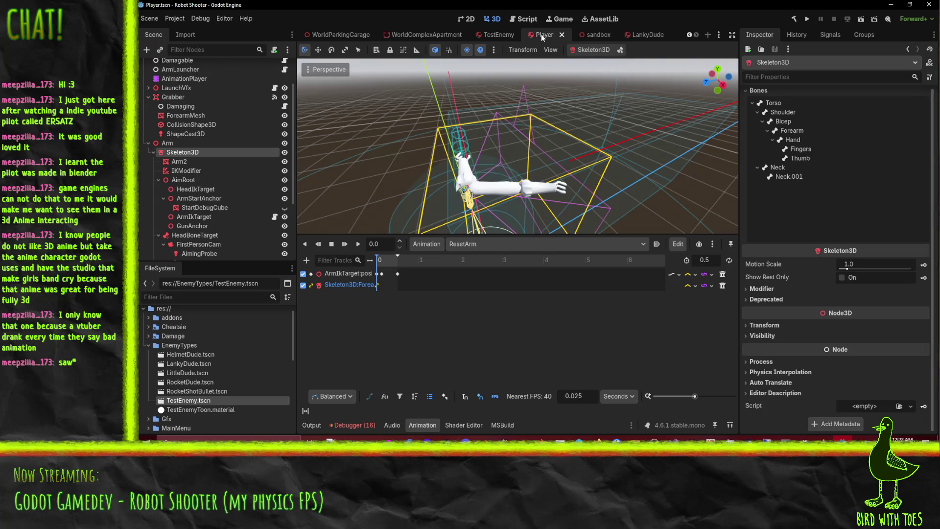
Step: Back in TestEnemy, clear WeaponCollectable's Animator slot and select the Attack node
click(498, 34)
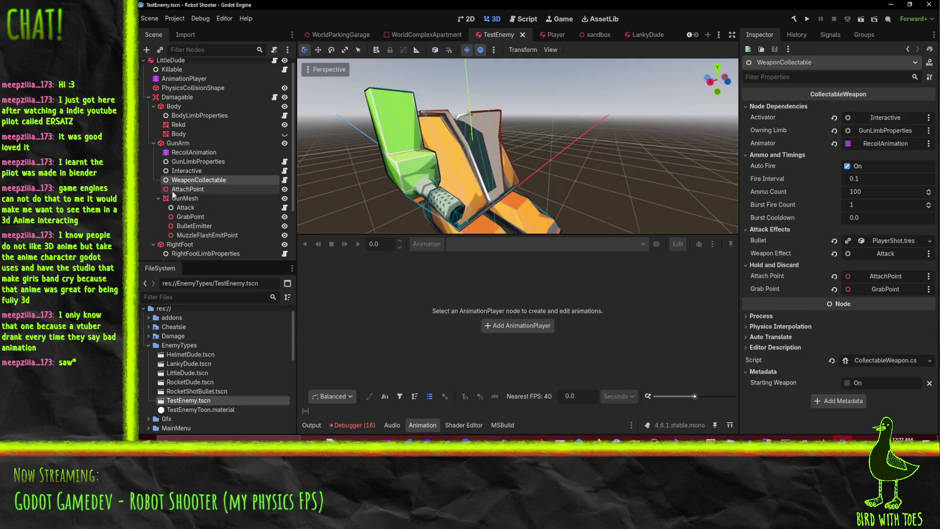
click(832, 144)
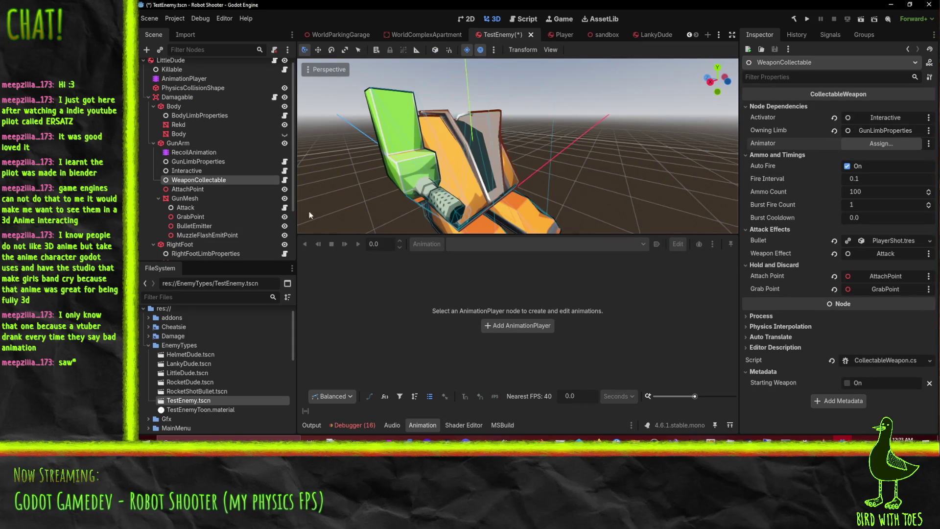
click(211, 227)
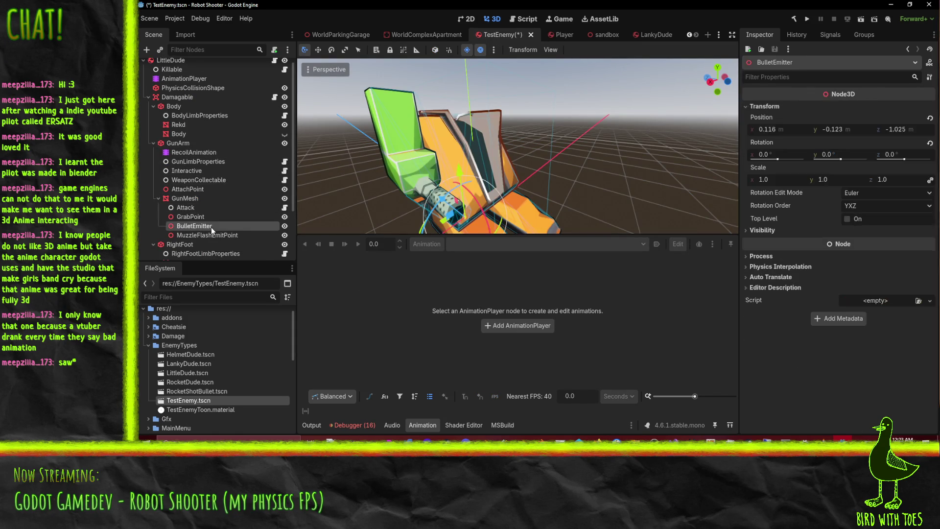
click(216, 215)
click(212, 208)
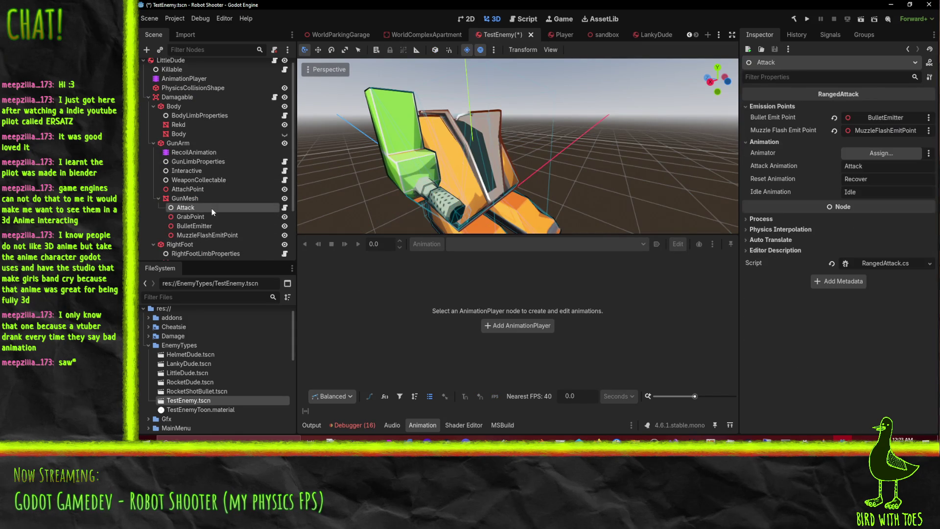
Step: Assign RecoilAnimation as the Attack node's Animator, save the scene, and run the project
drag(186, 151, 879, 153)
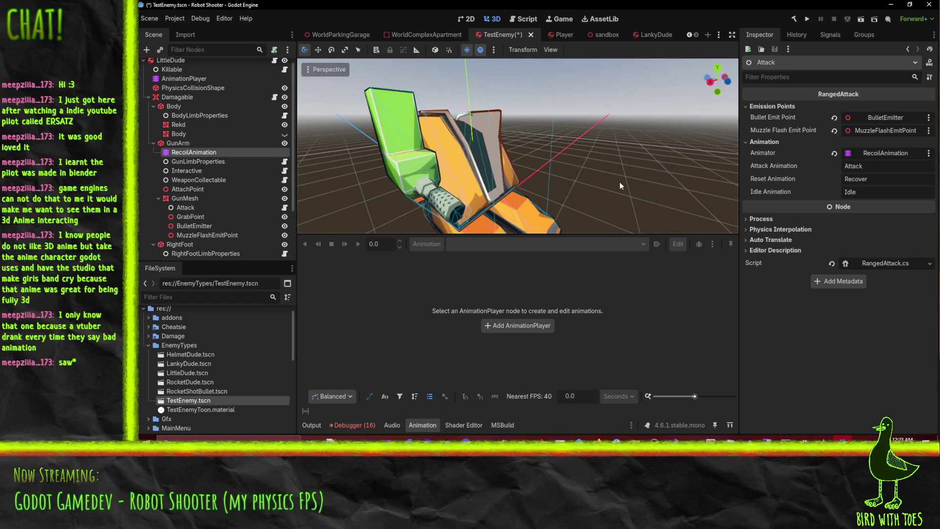
key(ctrl+s)
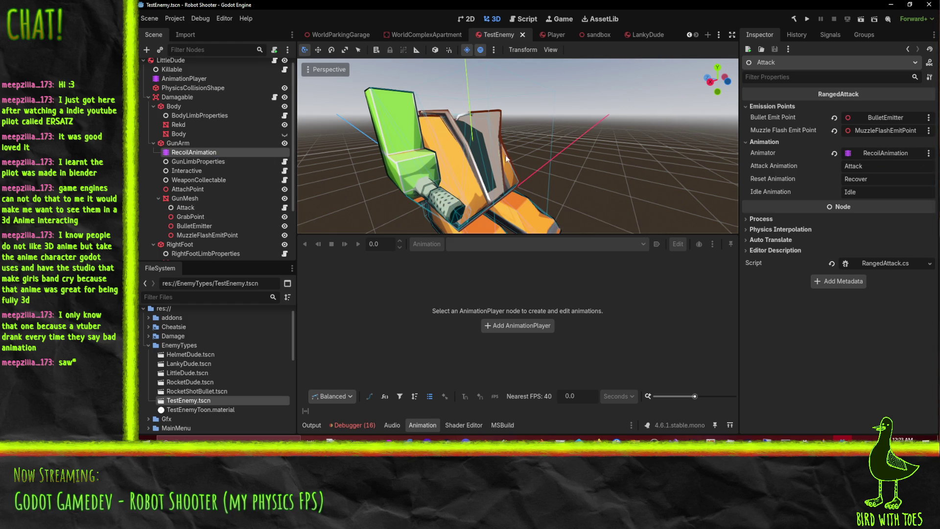
click(807, 20)
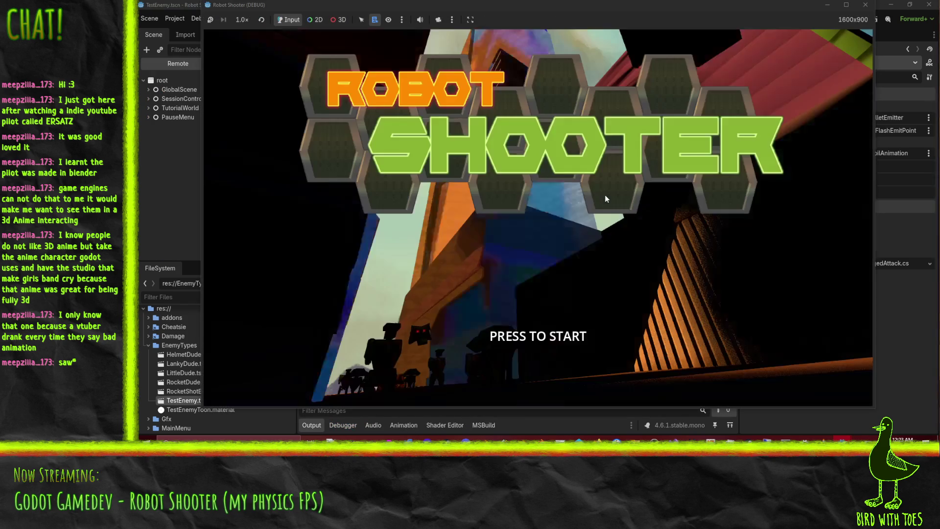
Step: Start the game, grapple onto the crate, pull the robot's gun off and pick it up
click(606, 195)
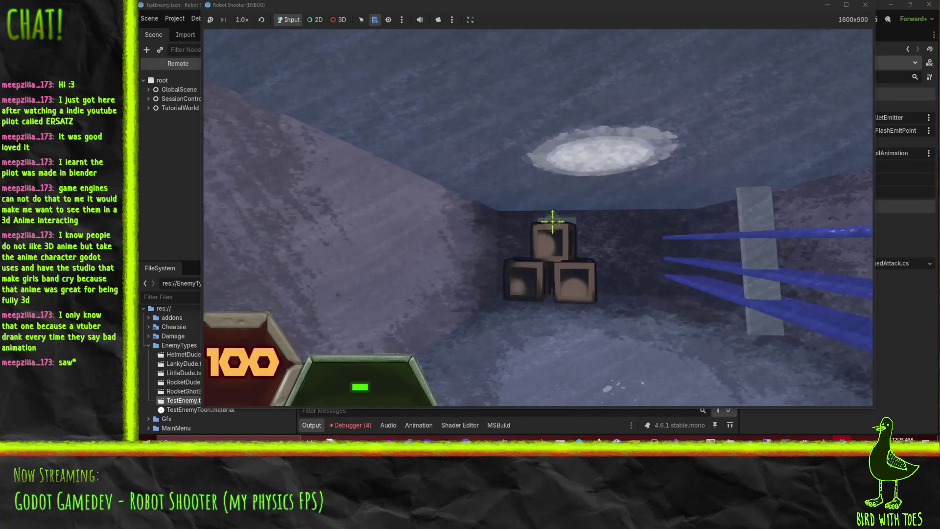
click(557, 229)
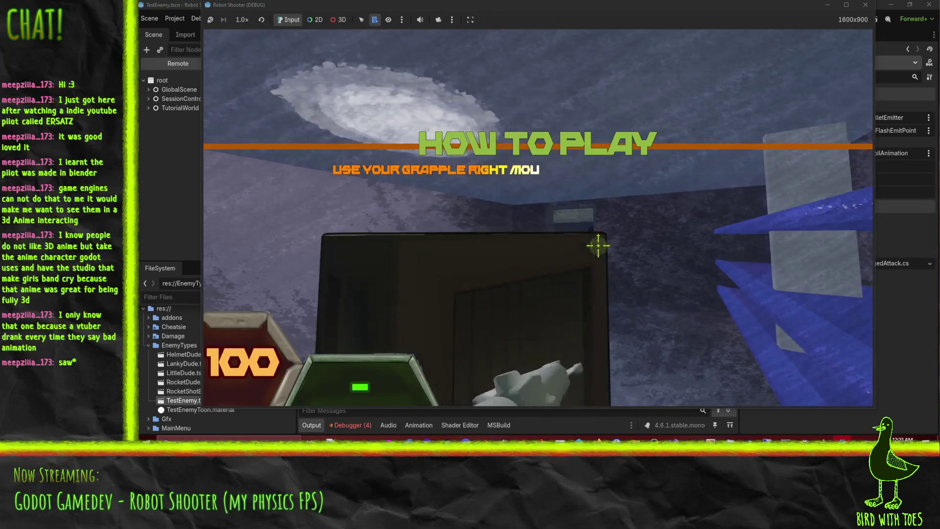
click(557, 233)
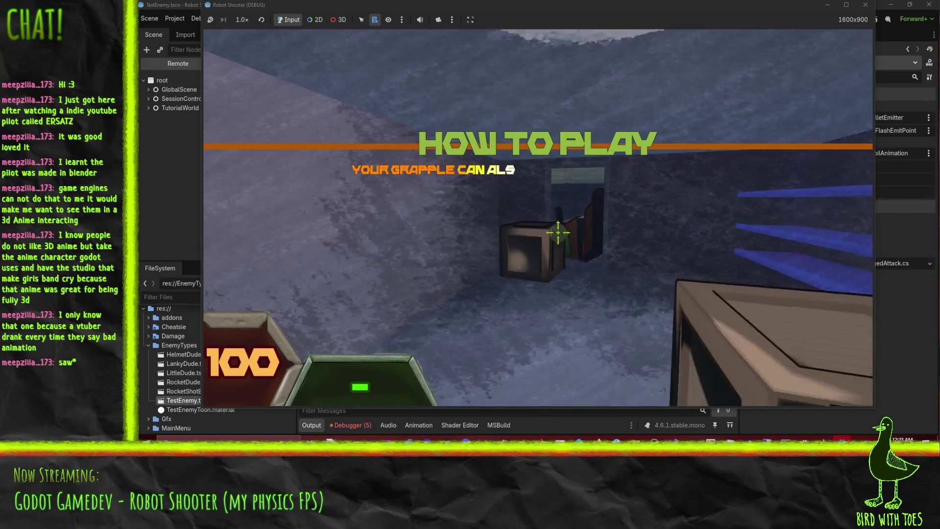
click(556, 233)
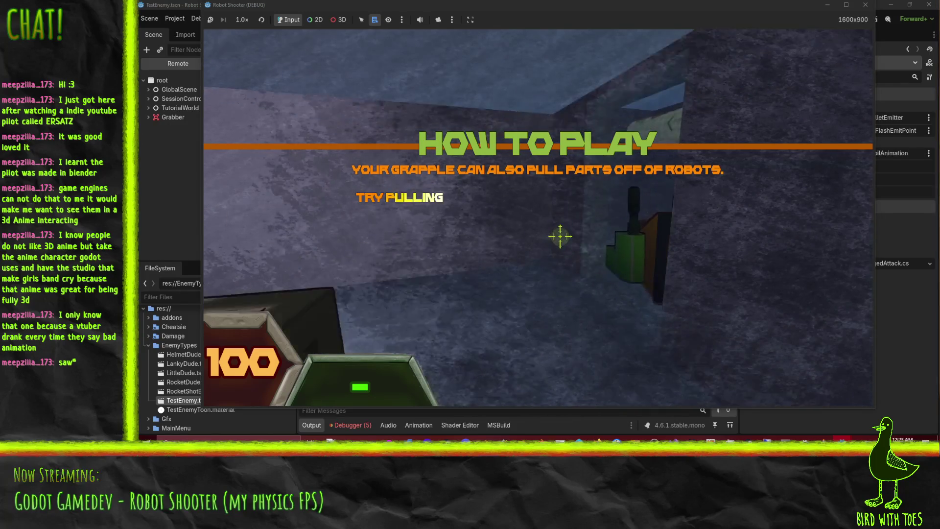
click(572, 241)
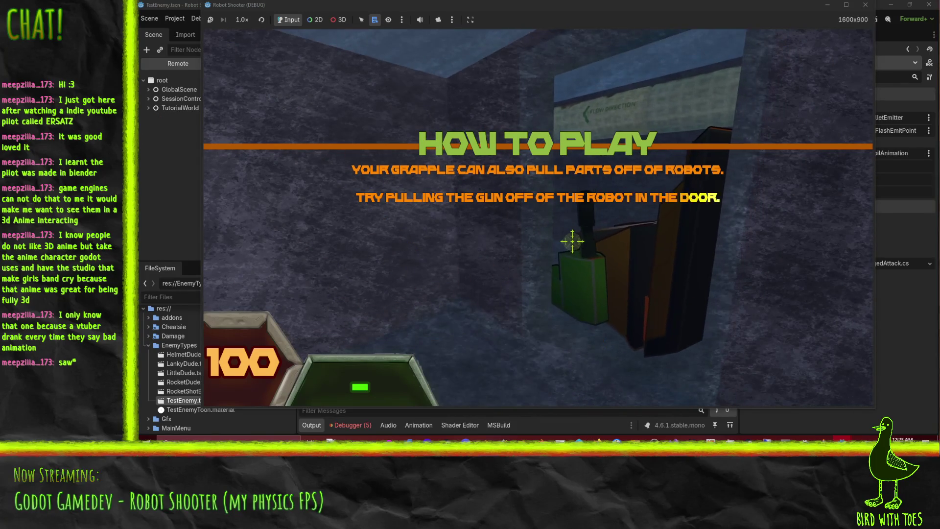
click(570, 243)
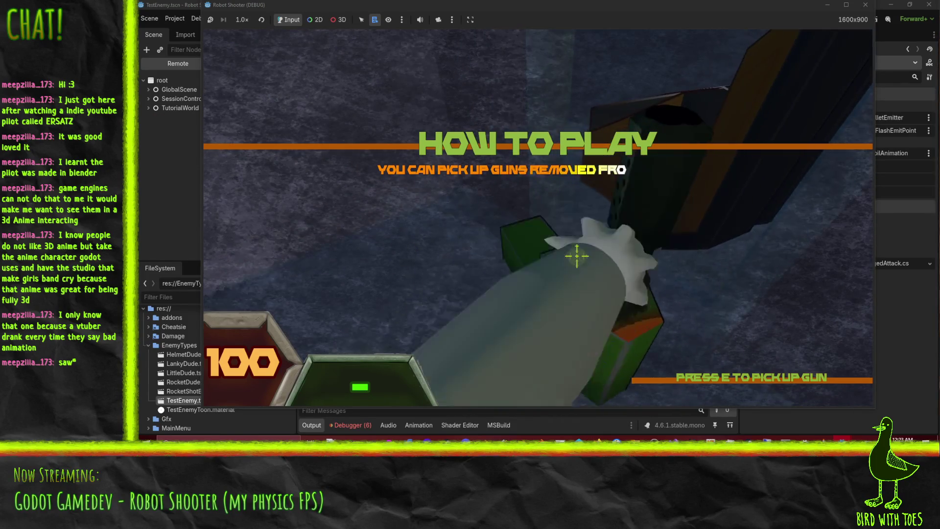
key(e)
Step: Fire the newly picked-up gun repeatedly toward the wall
click(588, 259)
click(569, 242)
click(569, 242)
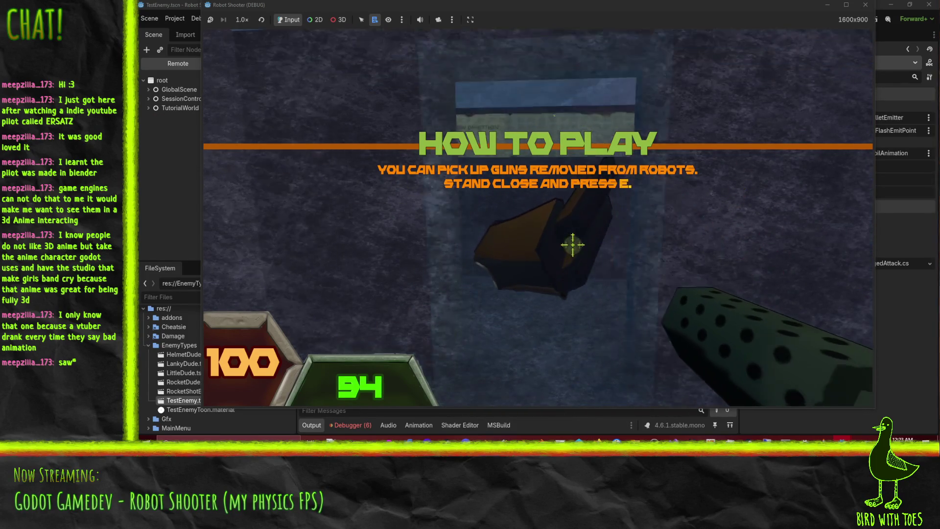
click(573, 243)
click(581, 241)
click(581, 241)
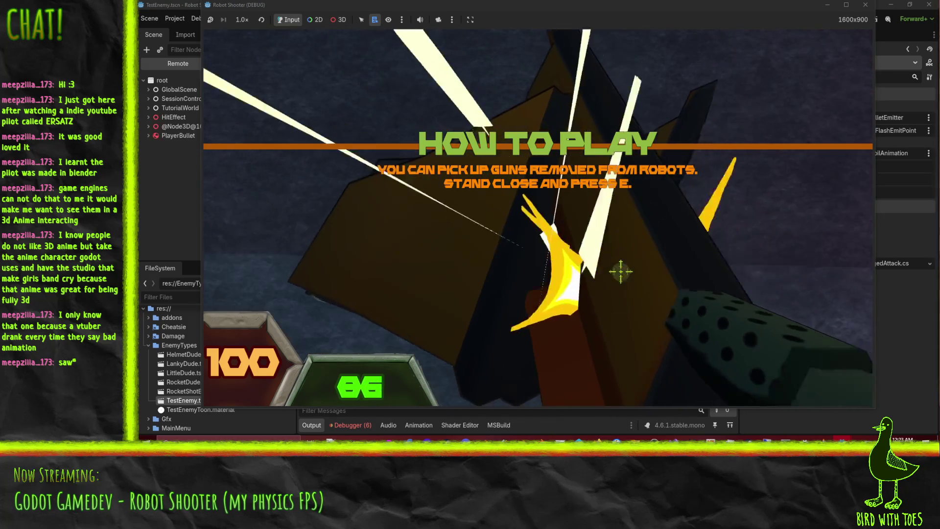
click(579, 240)
click(582, 240)
click(581, 240)
Step: Walk through the doorway and shoot down the robots in the alley
key(w)
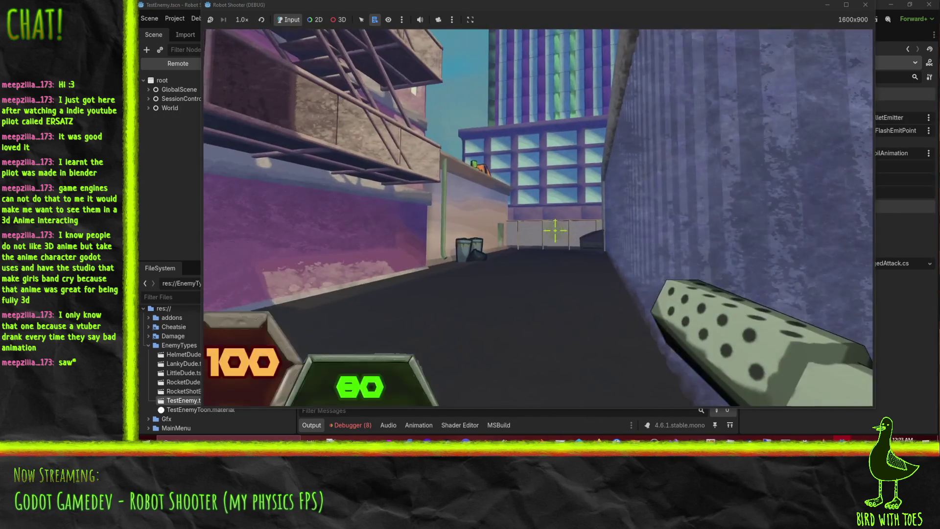
click(555, 228)
click(555, 229)
click(555, 229)
click(555, 229)
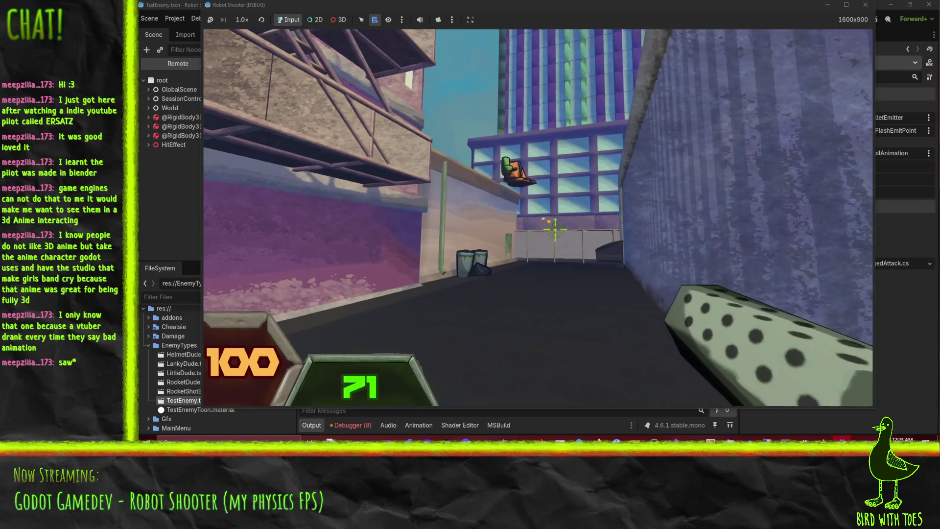
click(555, 229)
click(555, 229)
click(555, 228)
click(555, 228)
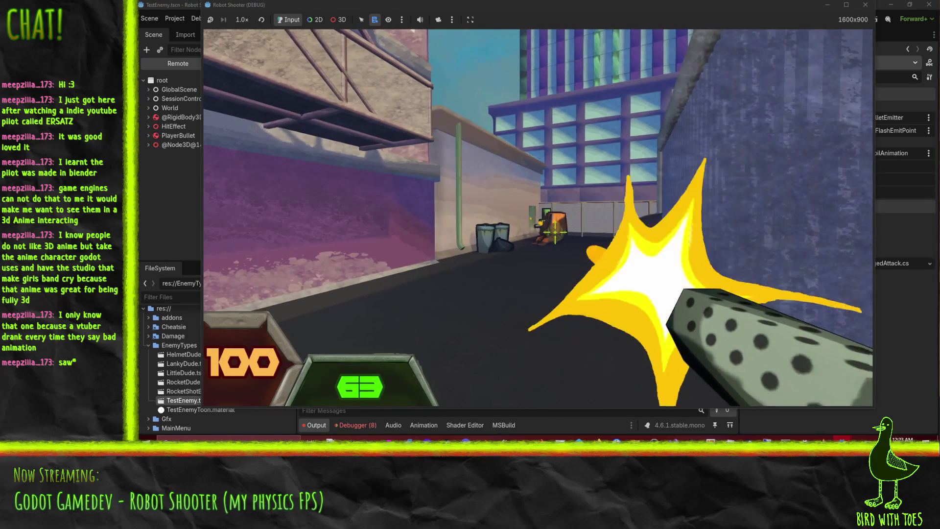
click(555, 229)
click(555, 228)
click(555, 228)
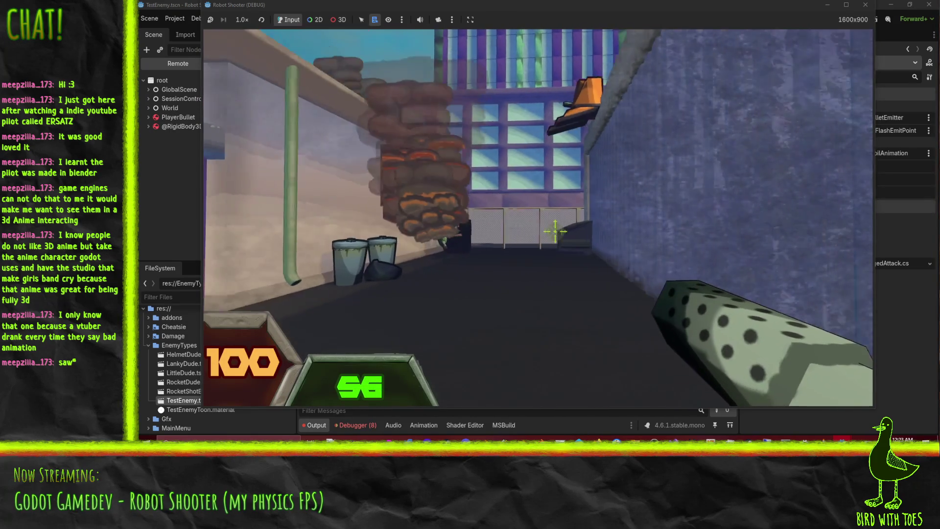
click(555, 229)
click(555, 228)
click(555, 228)
click(555, 229)
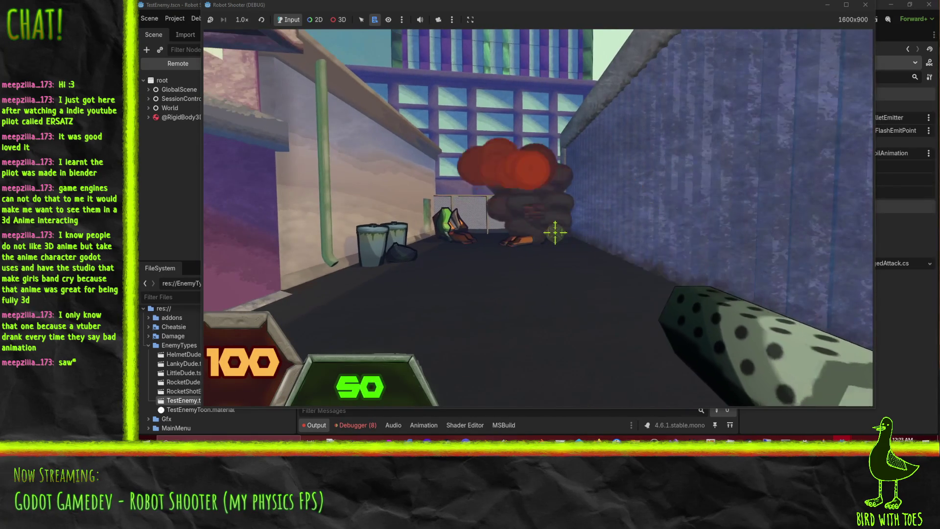
click(555, 228)
click(555, 229)
click(556, 233)
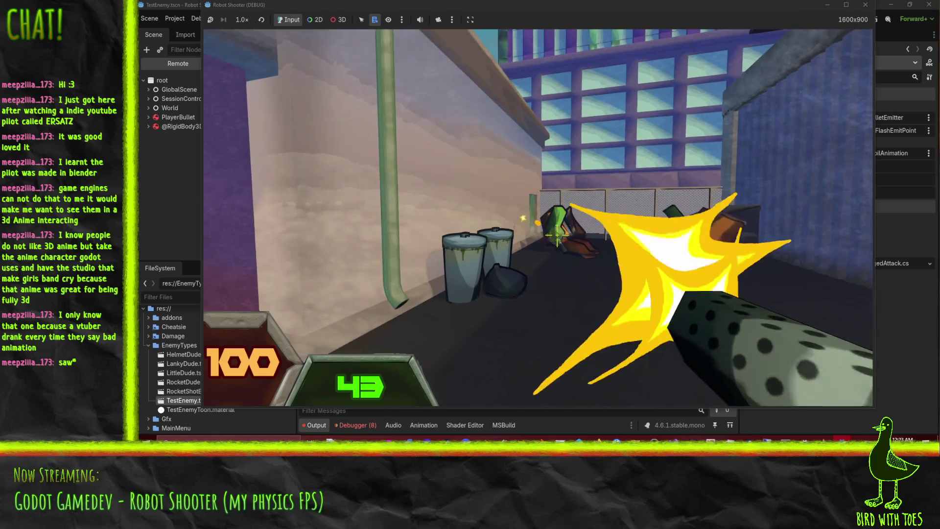
click(558, 237)
Step: Approach the downed robot, grab a fresh gun, and sweep fire across the robot group, swapping guns
key(w)
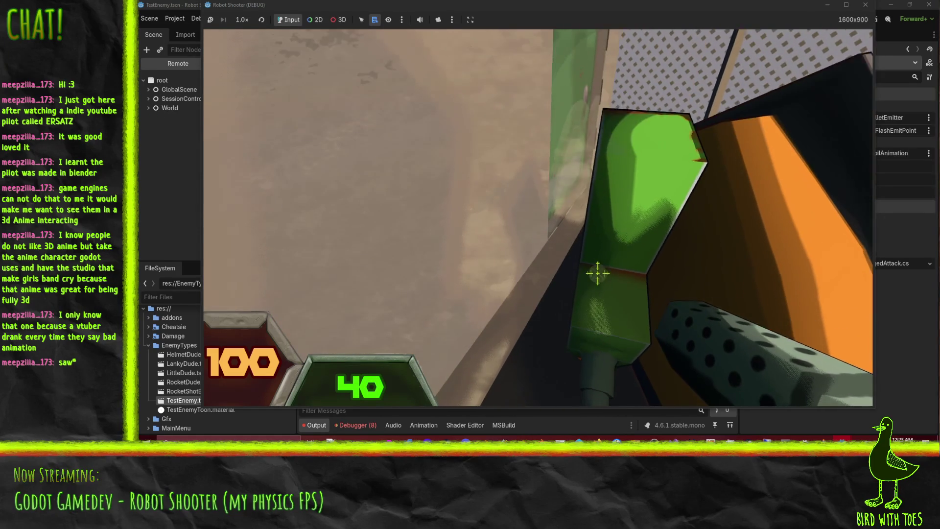
click(595, 271)
click(619, 286)
key(w)
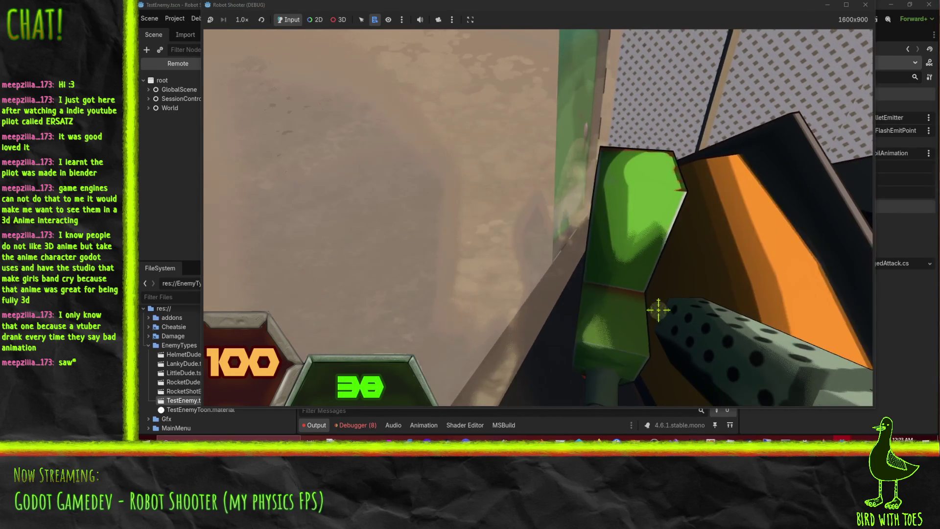
key(s)
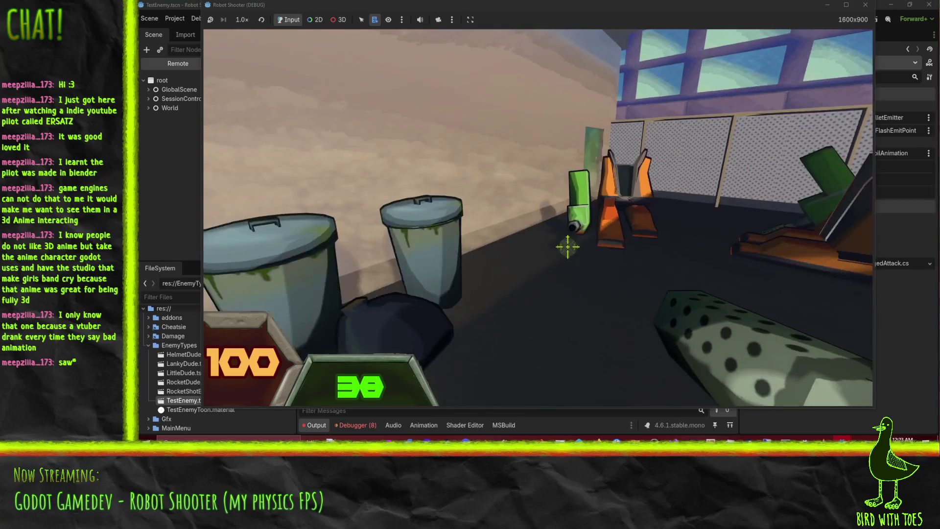
key(e)
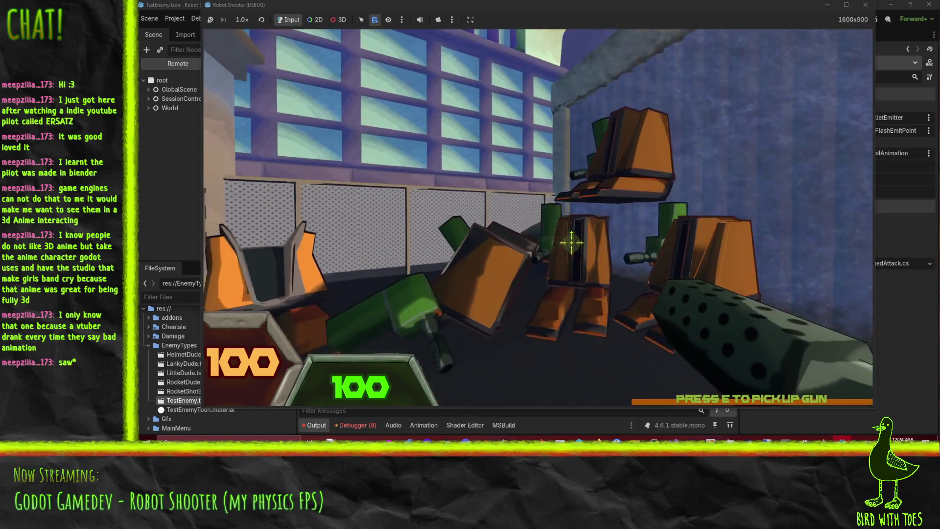
click(572, 238)
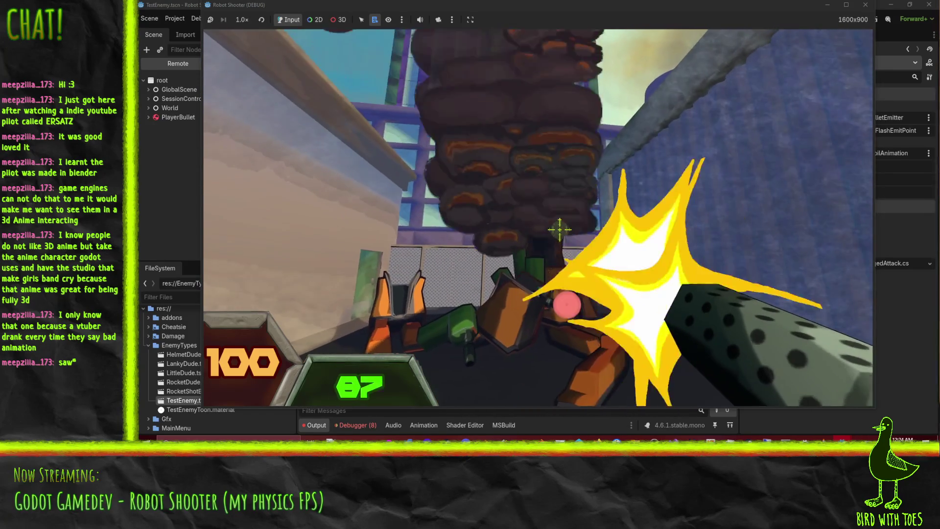
mouse_move(565, 239)
mouse_down()
mouse_move(558, 230)
mouse_move(565, 250)
mouse_move(559, 236)
mouse_move(632, 303)
mouse_up()
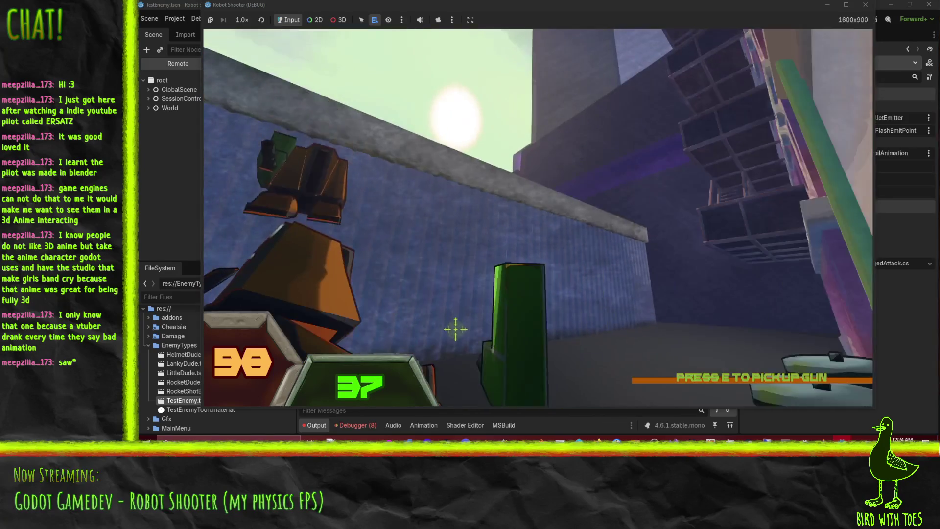
click(538, 264)
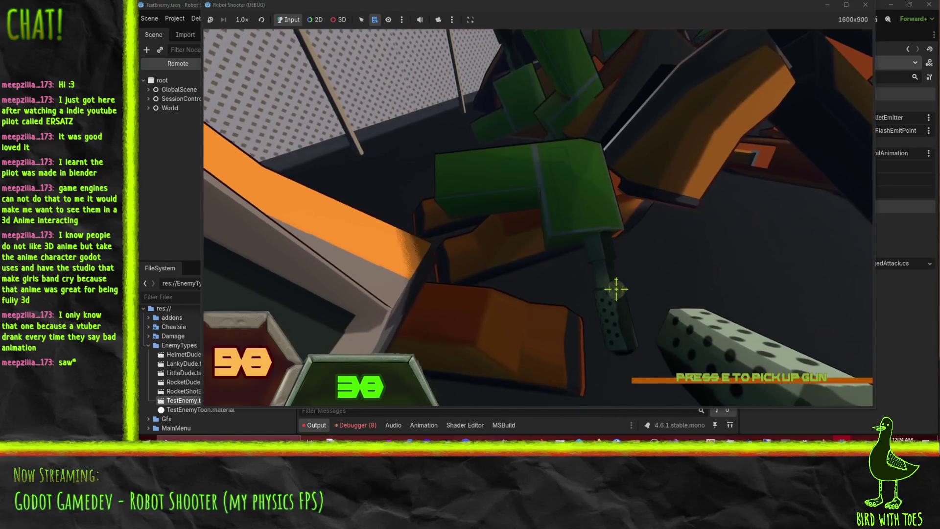
key(r)
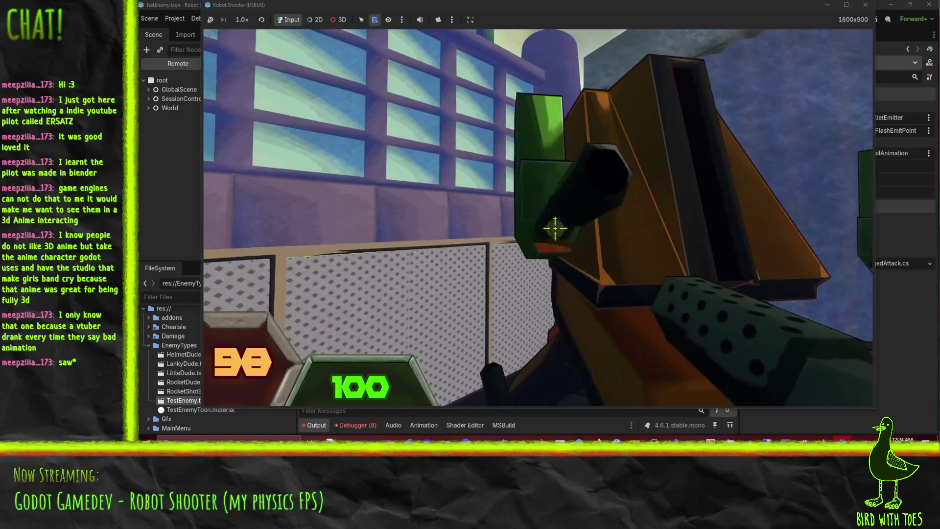
drag(564, 236, 602, 263)
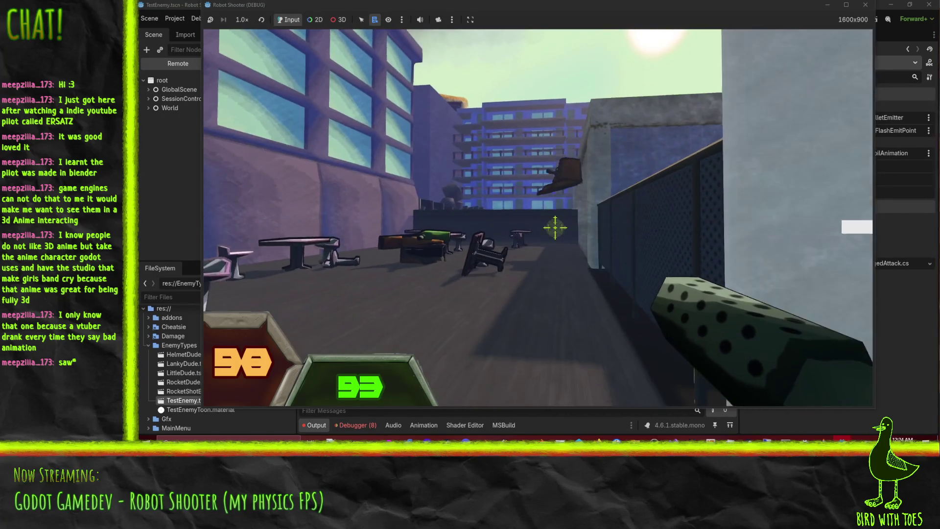
Step: Fire at the robot, walk to the table, pick up the dotted gun and fire across the courtyard
drag(555, 225, 554, 228)
key(w)
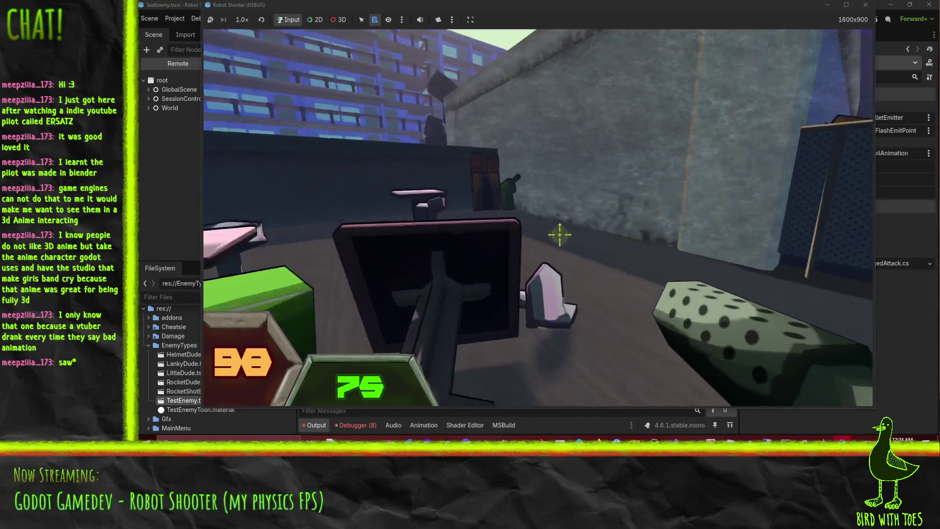
key(w)
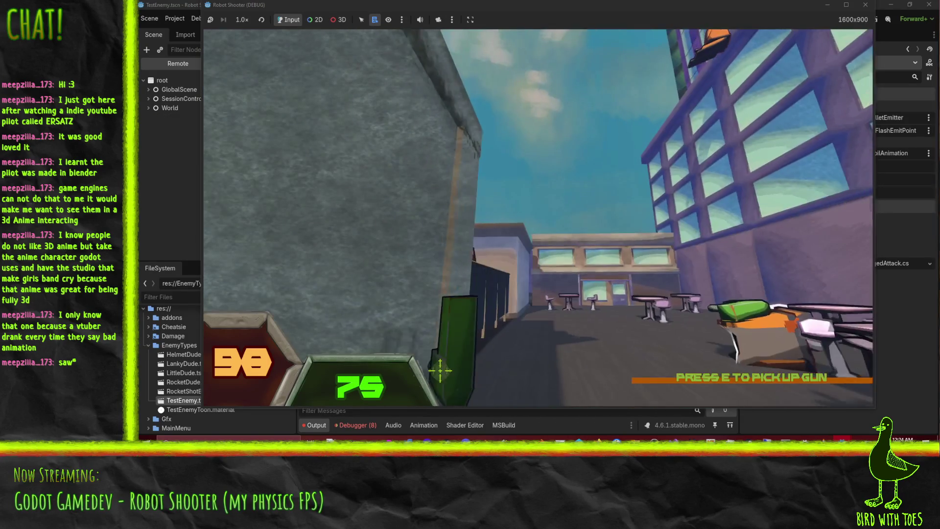
key(e)
click(555, 225)
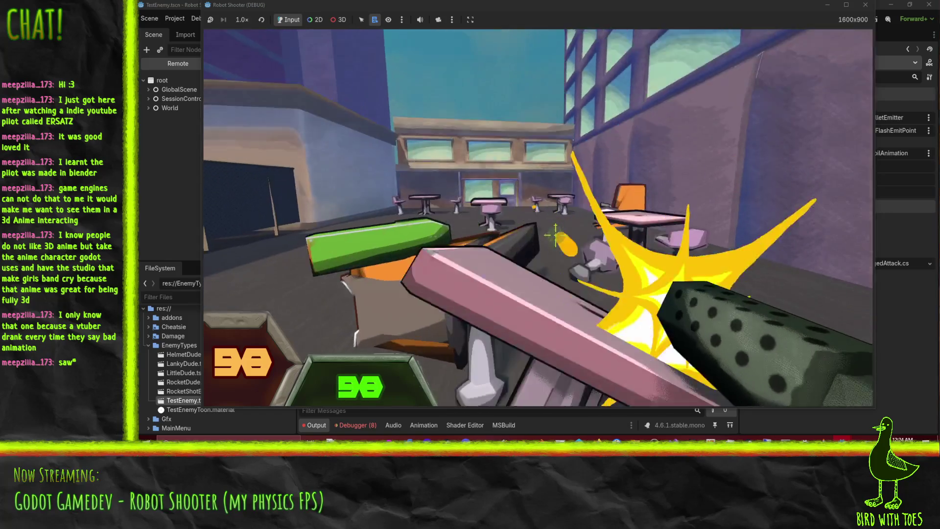
mouse_move(566, 239)
mouse_down()
mouse_move(554, 223)
mouse_move(562, 234)
mouse_up()
Step: Move past the enemy robot and keep shooting until the orange robot goes down
key(w)
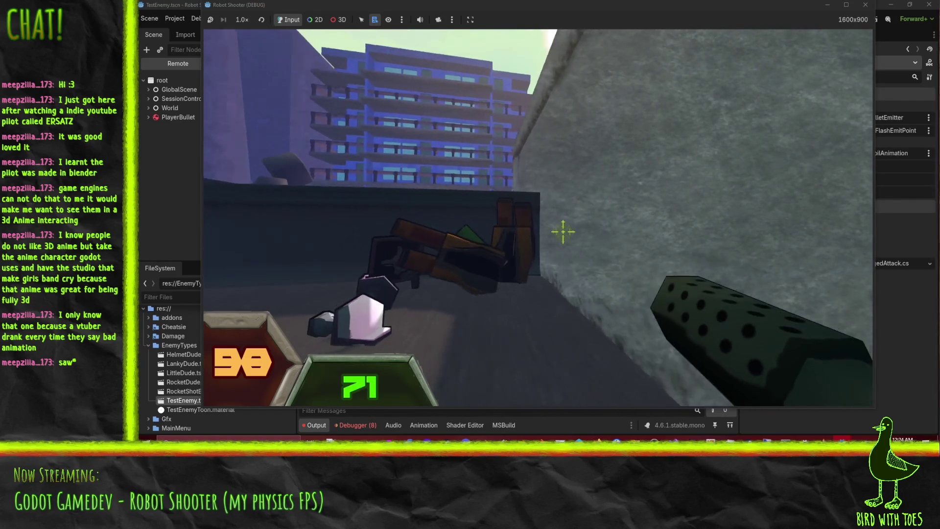
key(w)
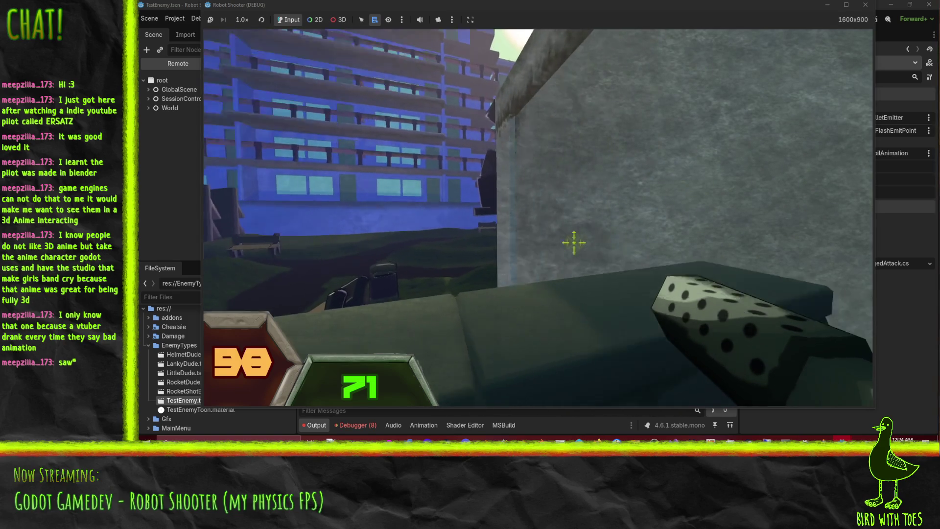
click(575, 242)
click(575, 242)
click(584, 255)
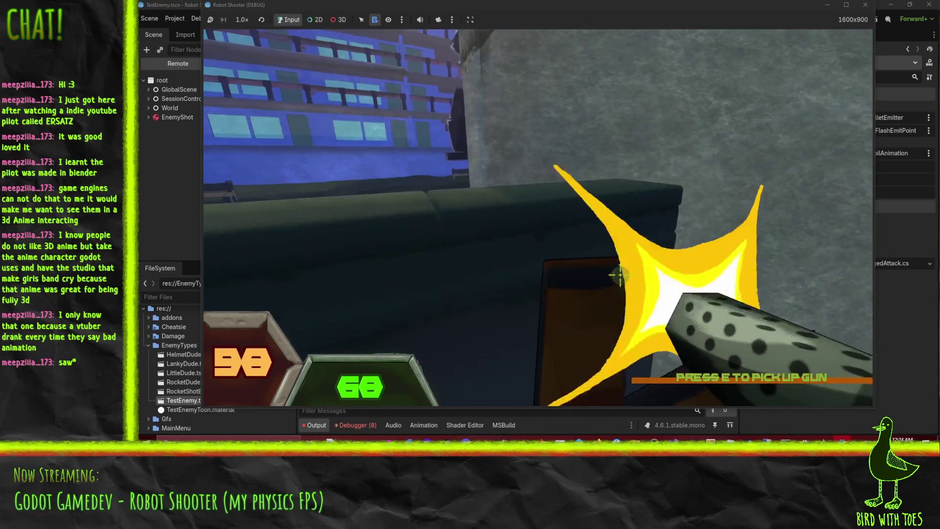
click(584, 255)
click(584, 255)
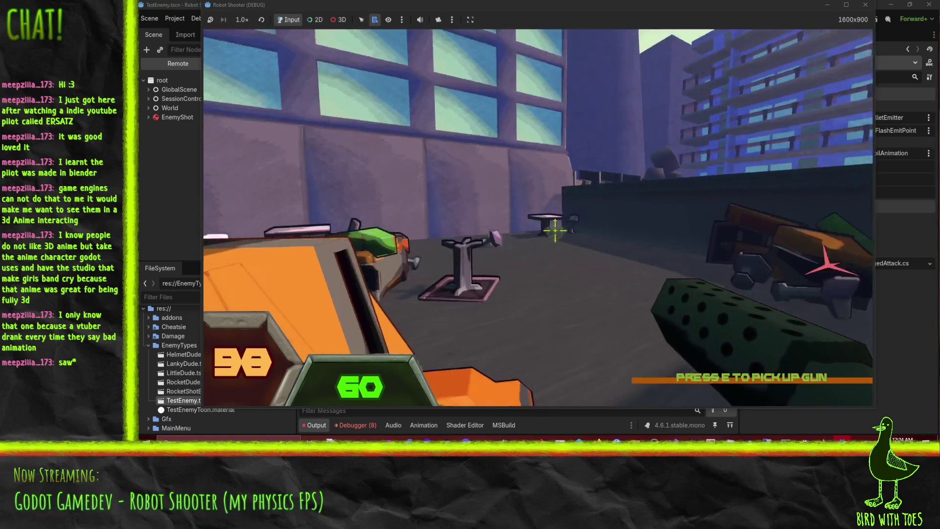
click(602, 256)
click(597, 259)
click(595, 260)
click(587, 254)
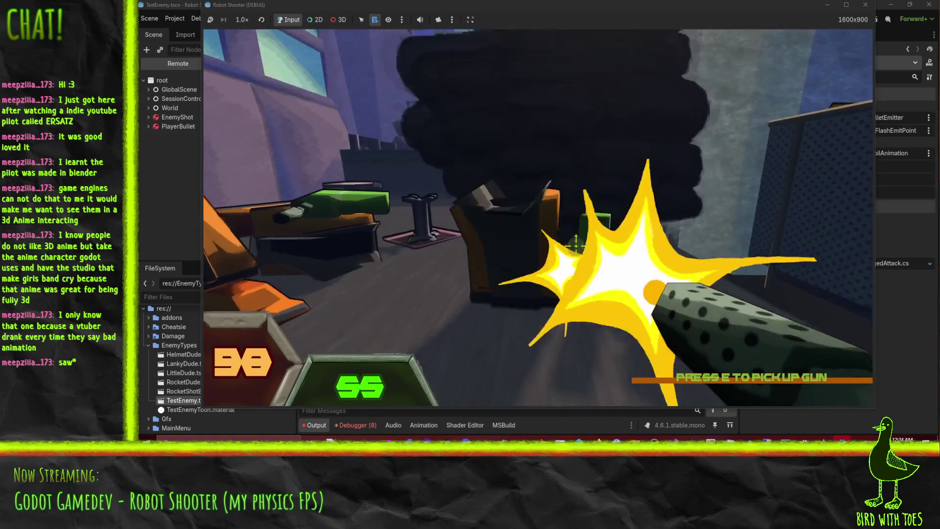
click(580, 247)
click(571, 240)
click(571, 240)
click(566, 237)
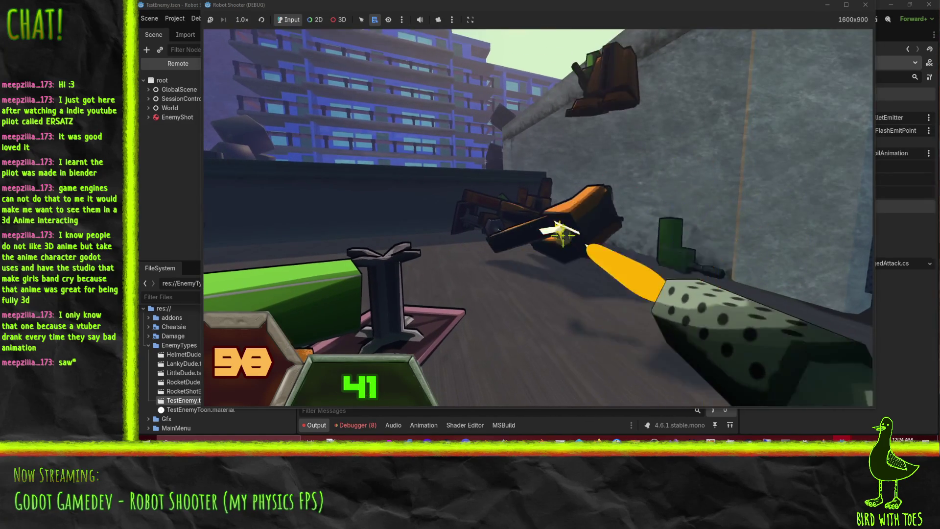
click(556, 230)
click(553, 224)
click(560, 230)
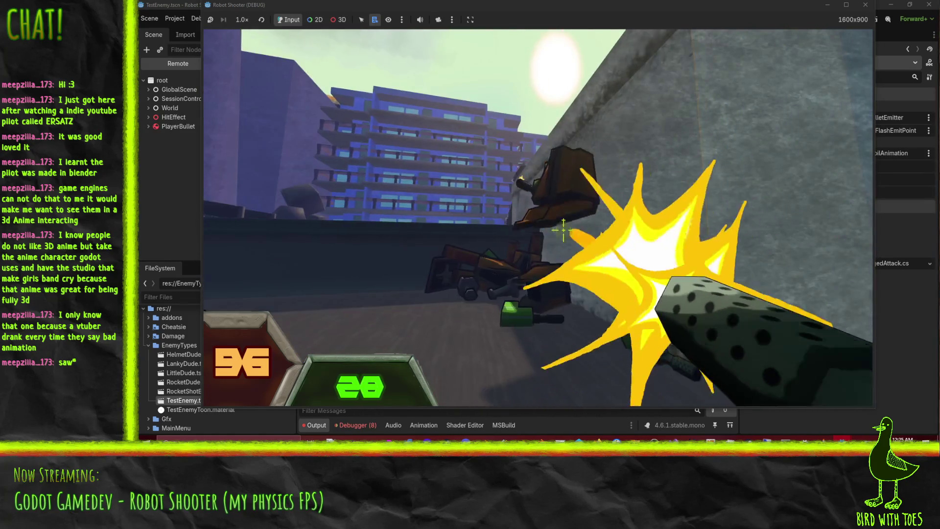
click(569, 239)
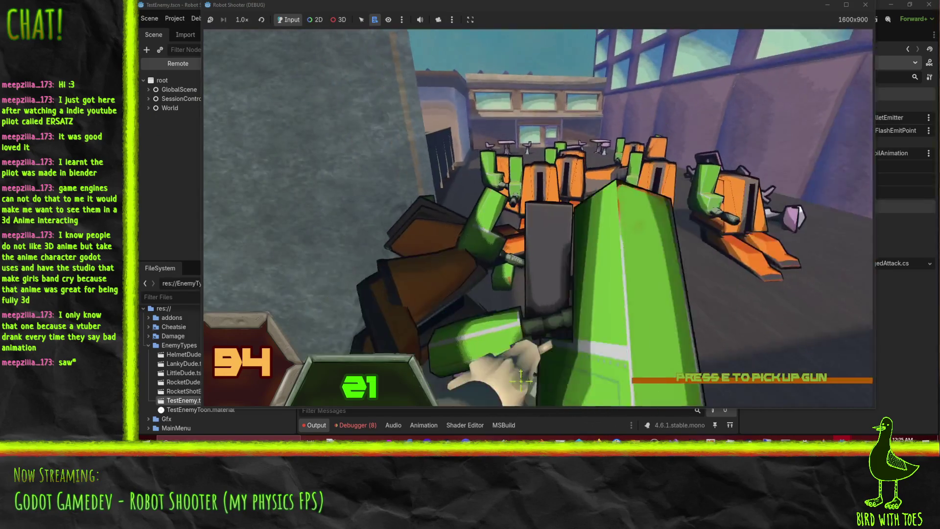
Step: Pick up the dotted gun, fire it at the debris, then pause and quit to the editor
key(e)
mouse_move(560, 237)
mouse_down()
mouse_move(612, 266)
mouse_move(556, 230)
mouse_move(555, 214)
mouse_move(608, 257)
mouse_move(556, 224)
mouse_move(566, 231)
mouse_up()
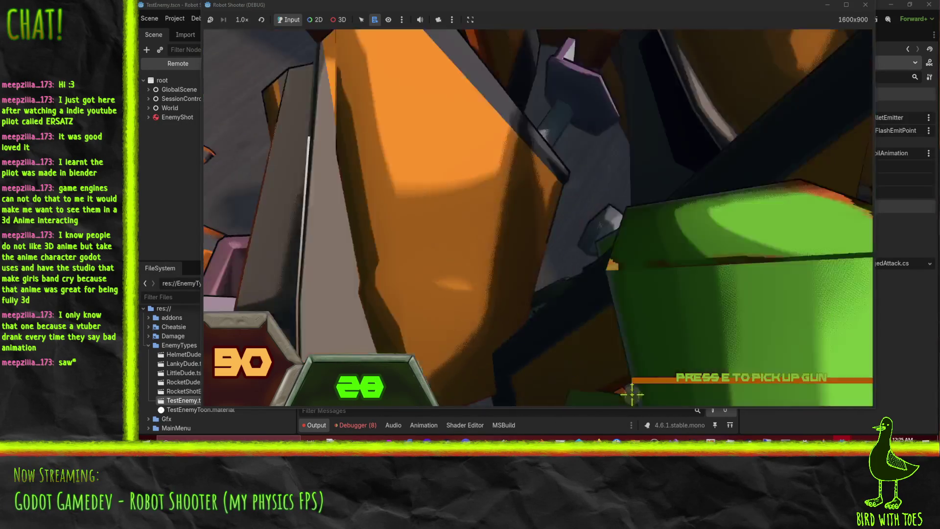
key(e)
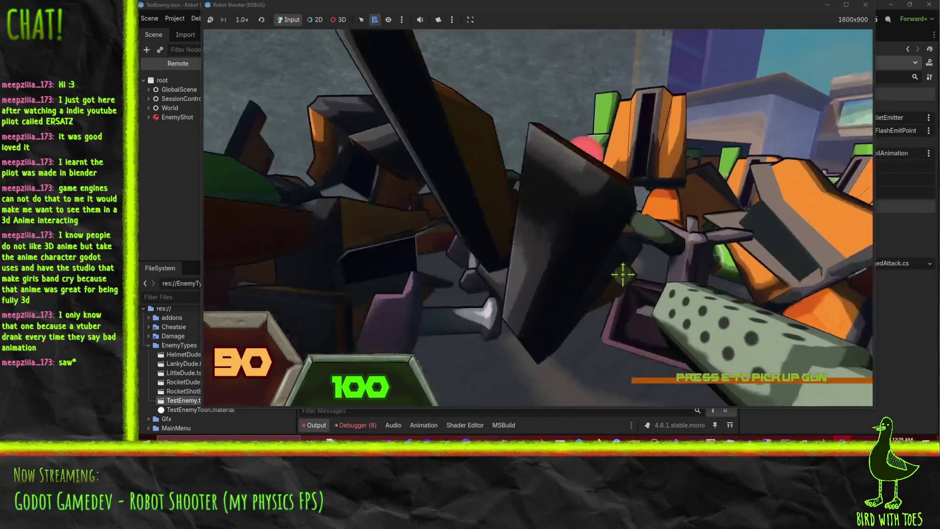
click(564, 244)
click(617, 267)
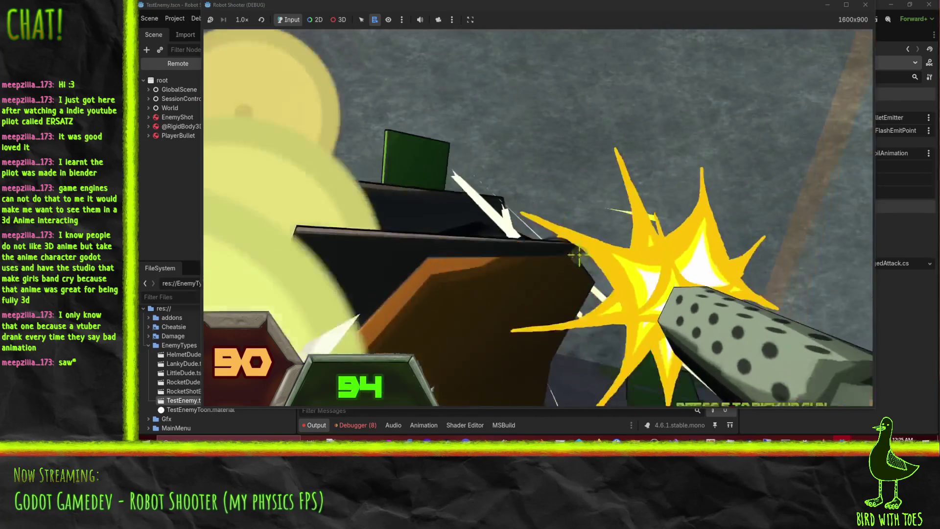
key(Escape)
click(541, 326)
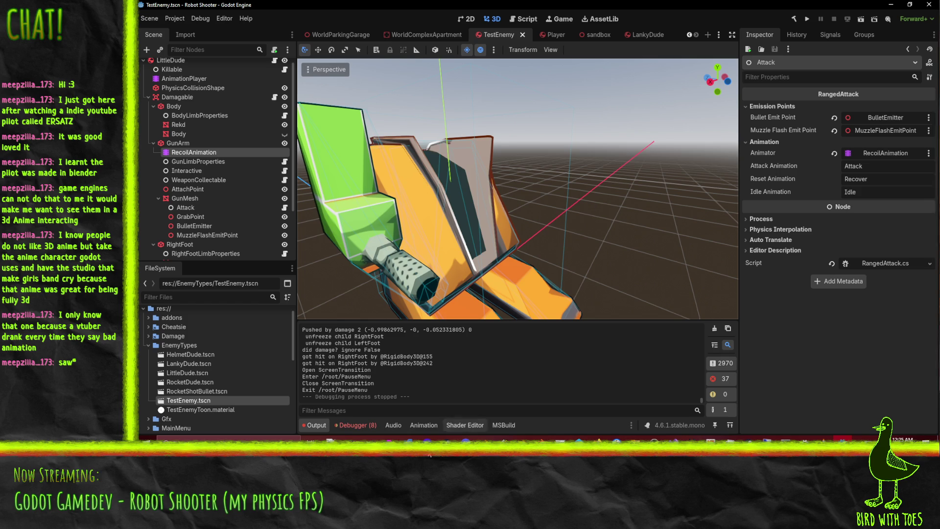
Step: Show the debugger's list of 8 errors, then bring Perforce P4V to the front
click(371, 425)
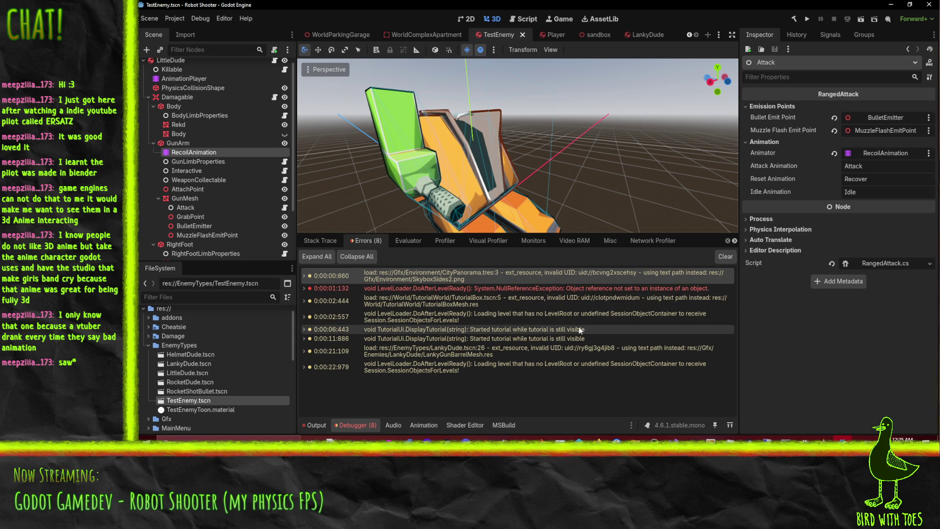
click(579, 439)
Step: Revert unchanged files in the default changelist
right_click(416, 146)
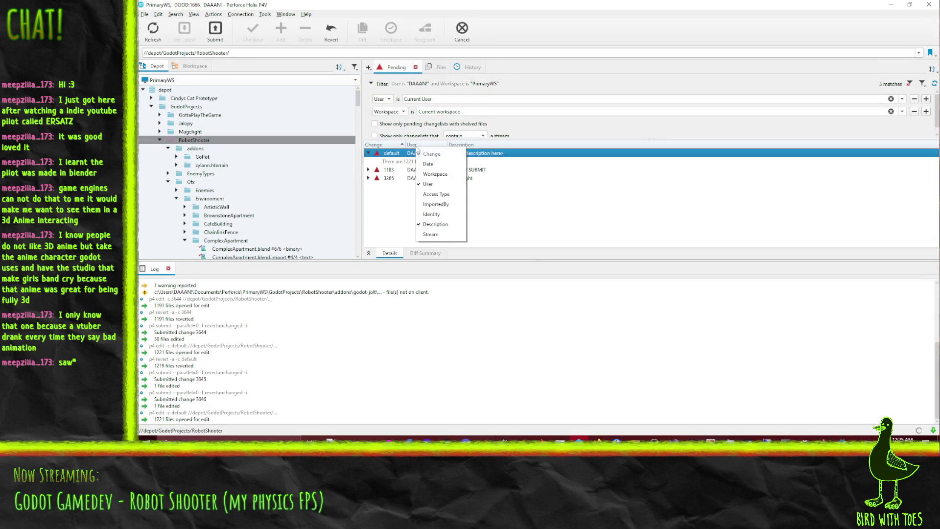
right_click(378, 153)
right_click(378, 153)
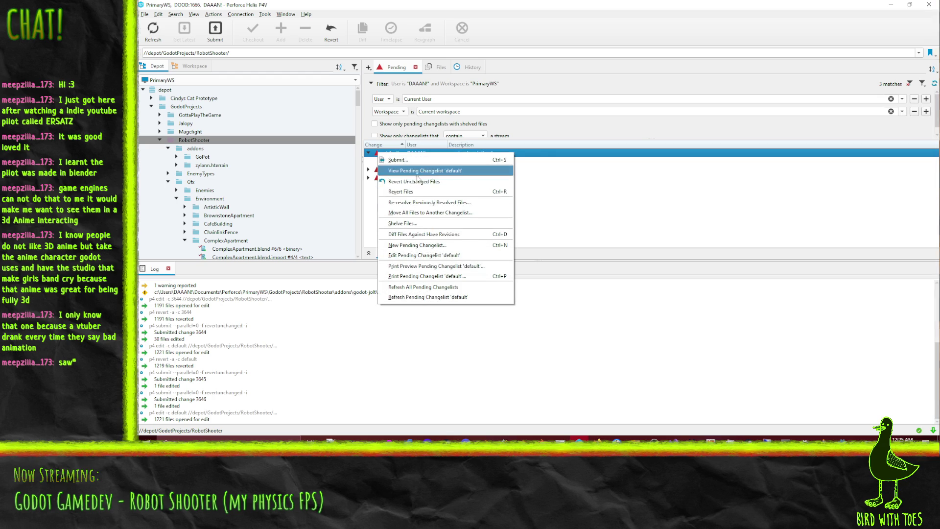
click(417, 180)
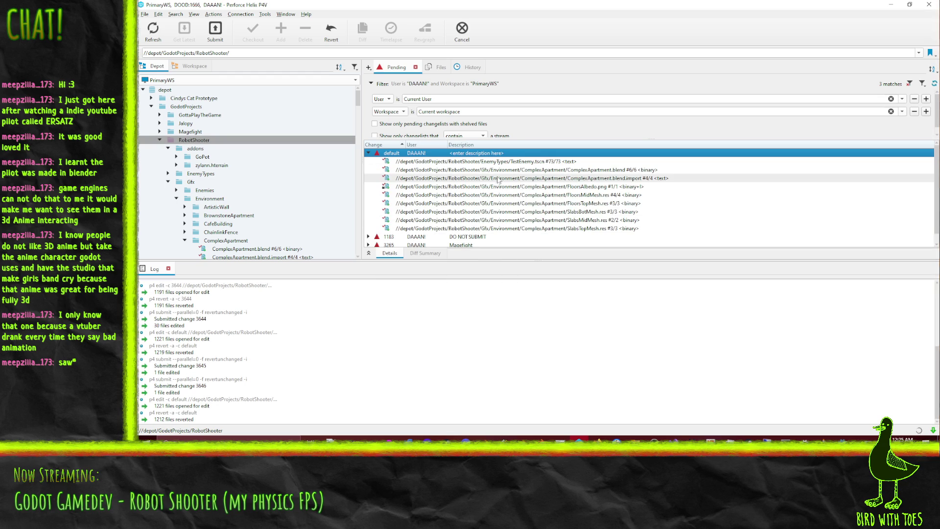
Step: Submit only TestEnemy.tscn as change 3647 with the recoil-animation description, then minimize P4V
right_click(480, 162)
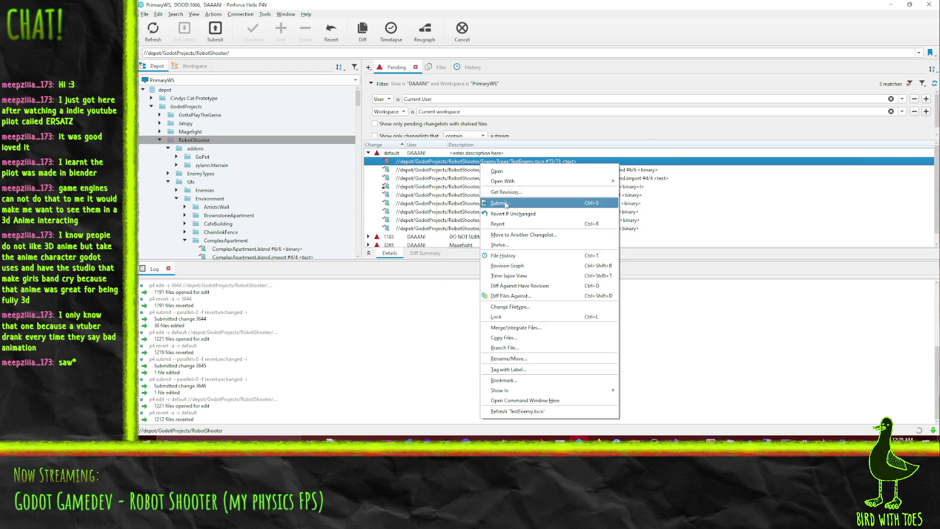
click(506, 204)
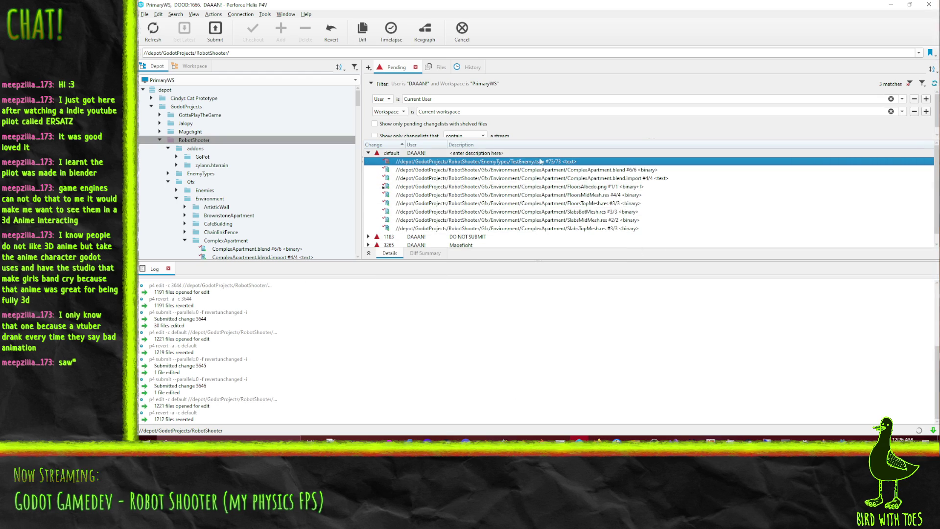
click(488, 229)
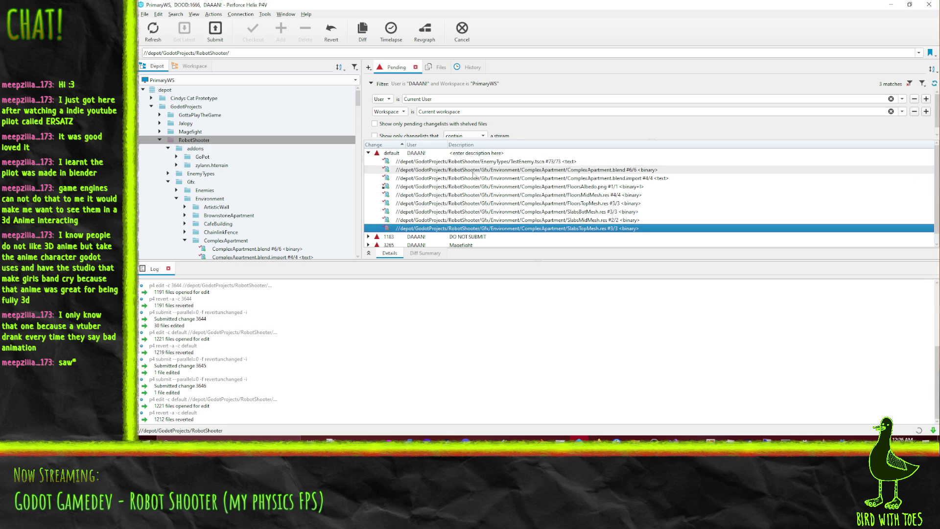
click(457, 170)
click(451, 162)
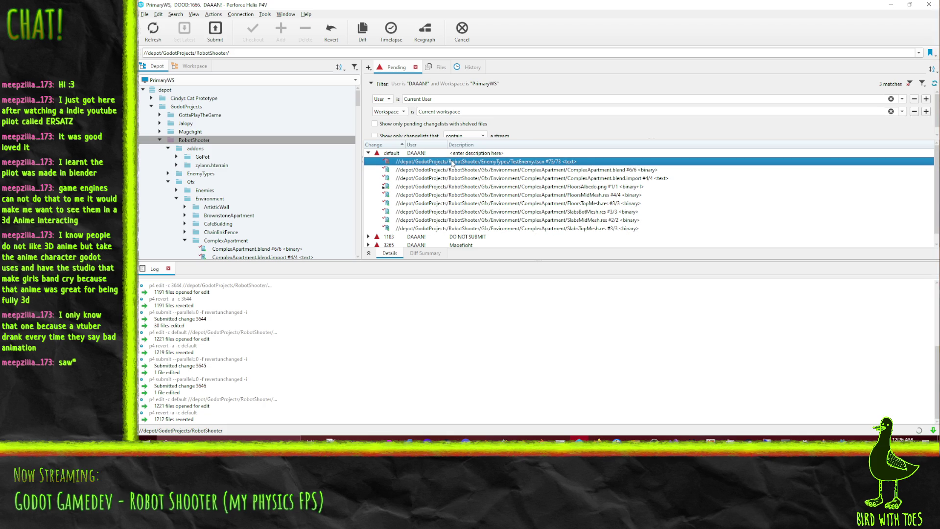
right_click(451, 162)
click(471, 199)
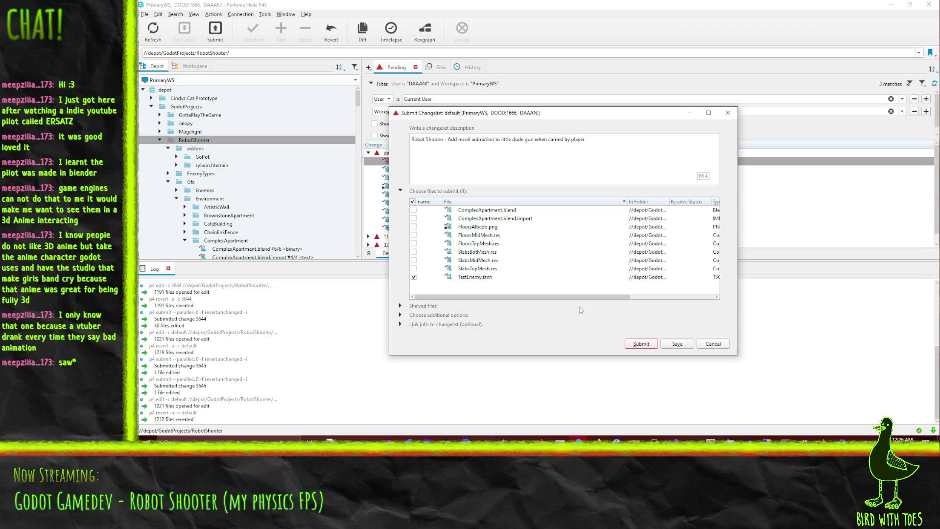
click(638, 342)
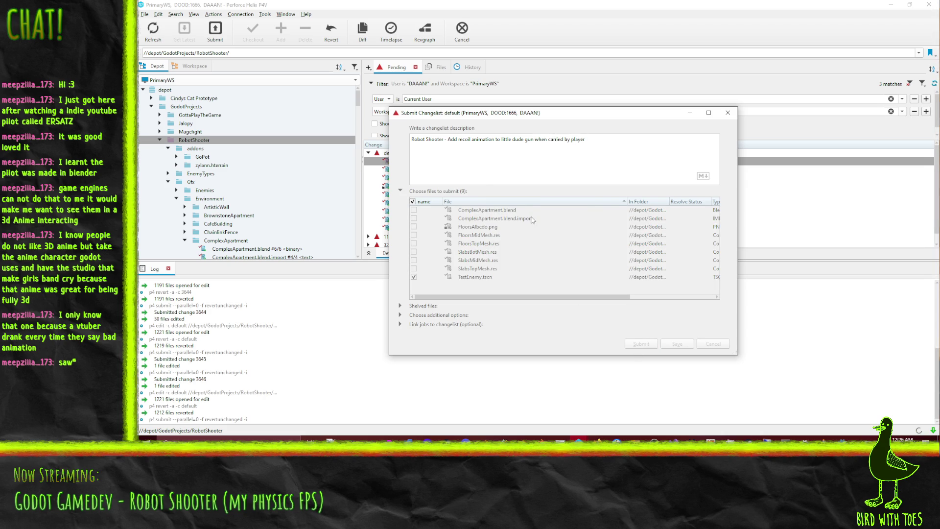
click(889, 6)
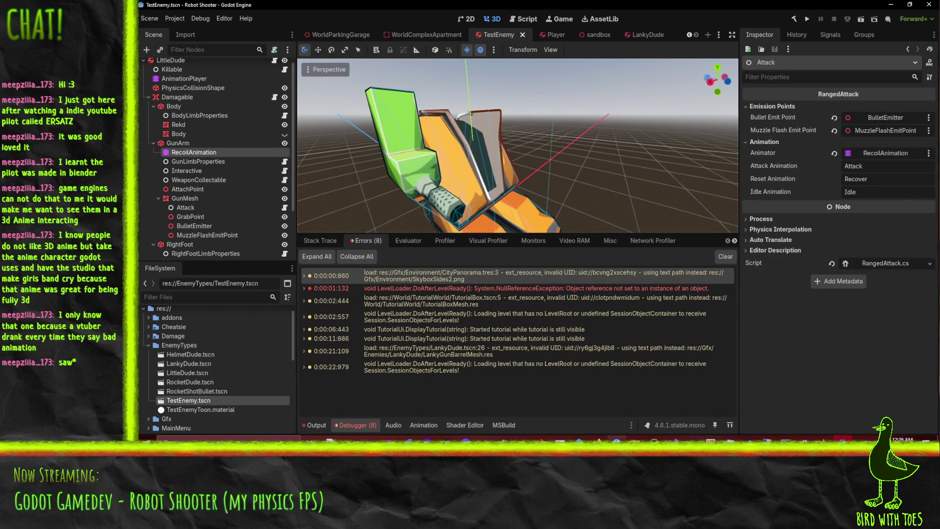
Step: Bring up the Robot Shooter board in Firefox and drag ticket #715 from Ongoing to the top of Done
click(598, 438)
mouse_move(636, 415)
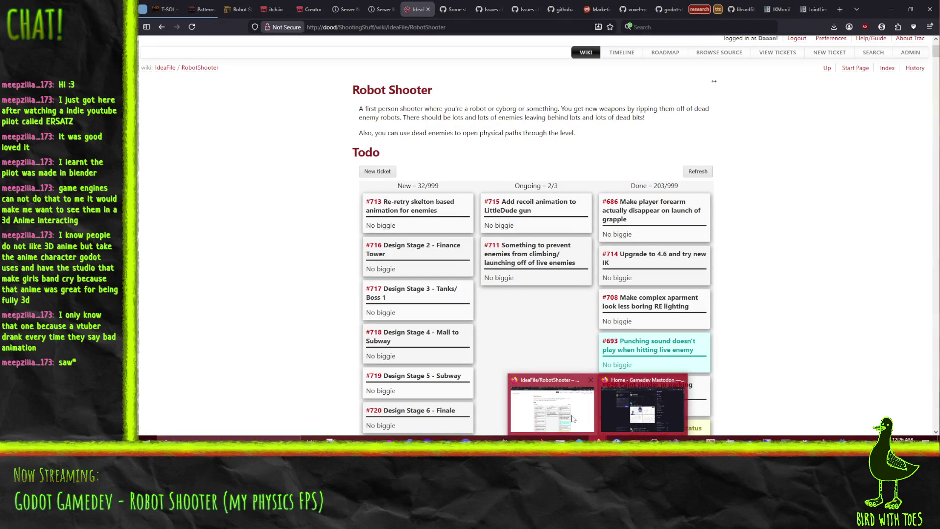
click(572, 418)
drag(528, 218, 678, 217)
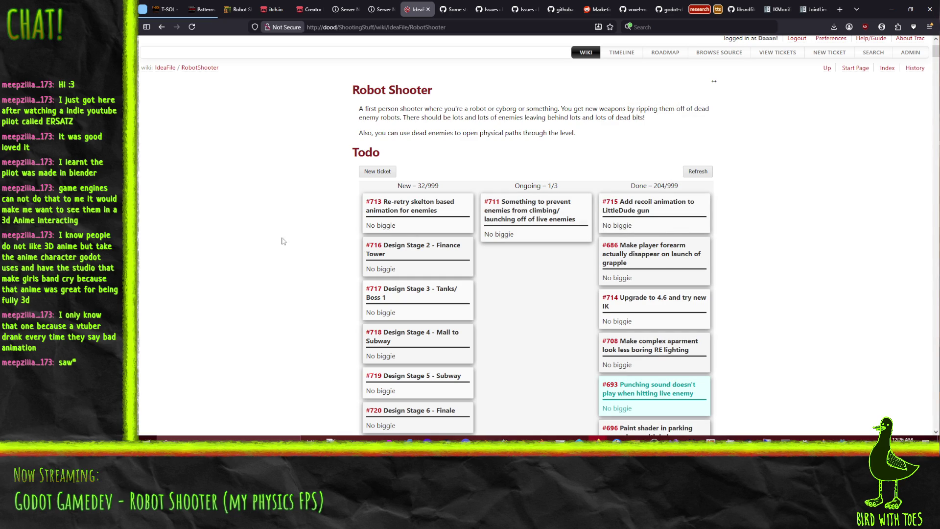
scroll(667, 240, down, 15)
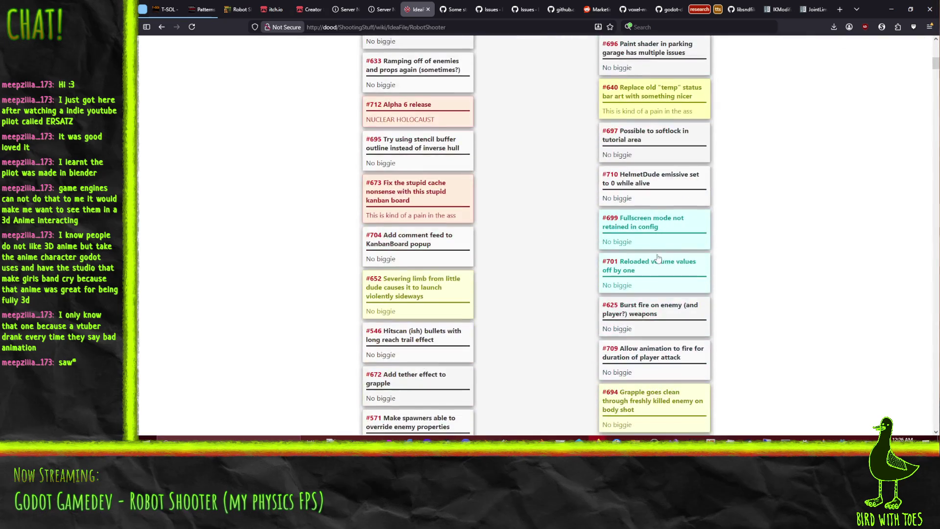
scroll(674, 264, down, 15)
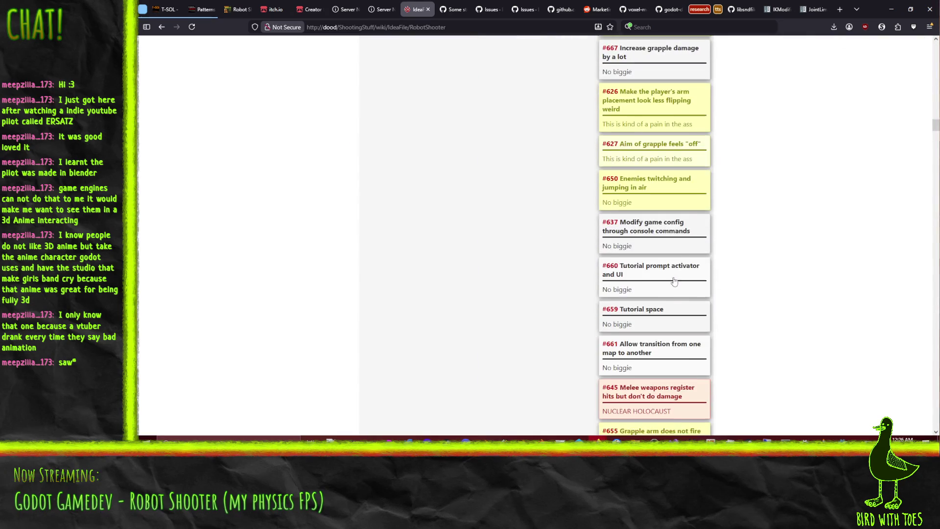
scroll(670, 292, down, 15)
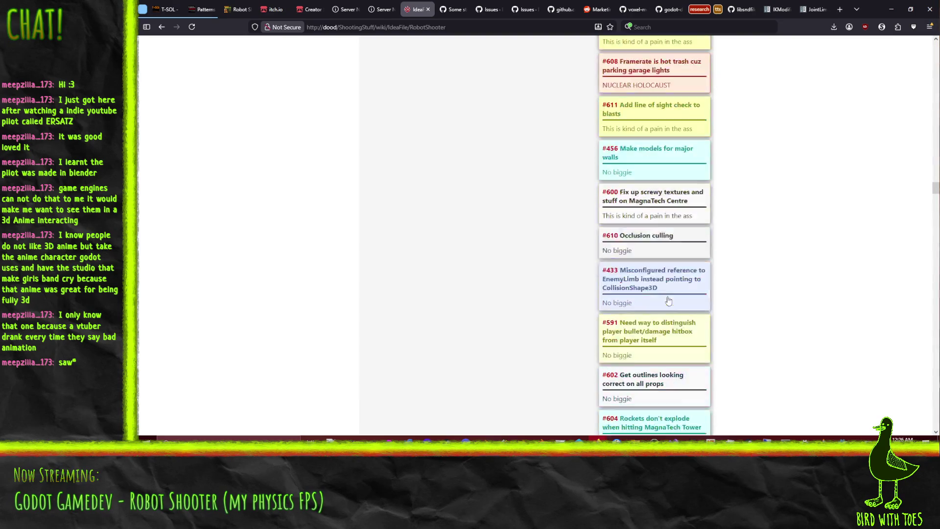
scroll(676, 299, down, 7)
mouse_move(935, 228)
mouse_down()
mouse_move(935, 374)
mouse_move(920, 41)
mouse_up()
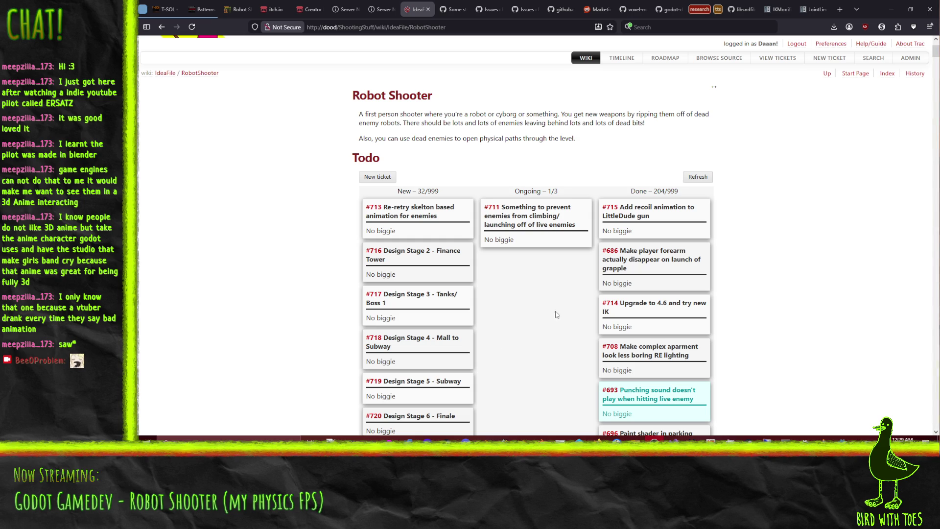
Step: Scroll through the RobotShooter board's New, Ongoing and Done columns, then return to Godot
scroll(524, 319, down, 1)
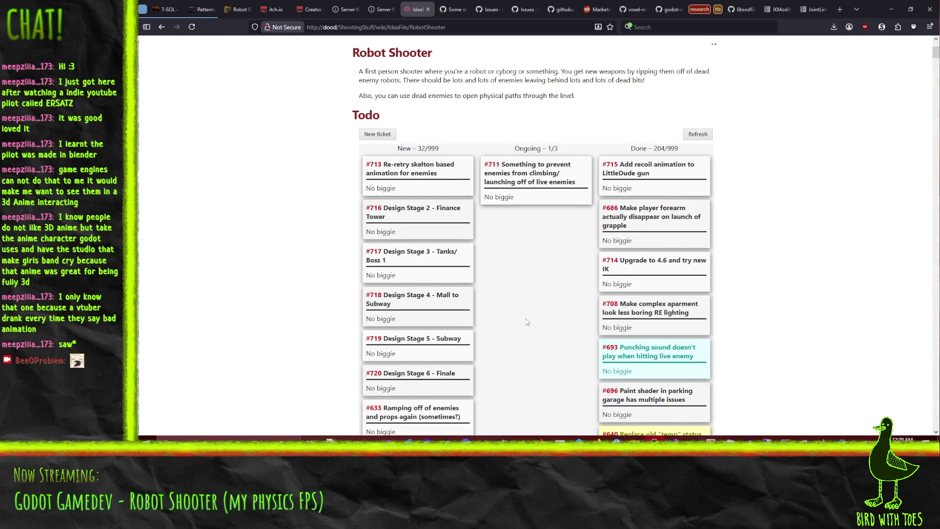
scroll(526, 321, down, 1)
scroll(320, 349, down, 1)
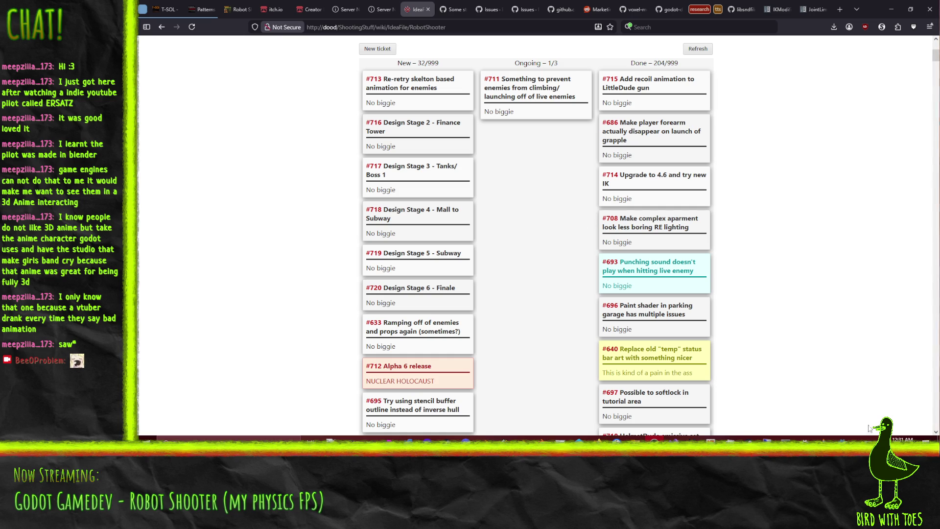
key(alt+Tab)
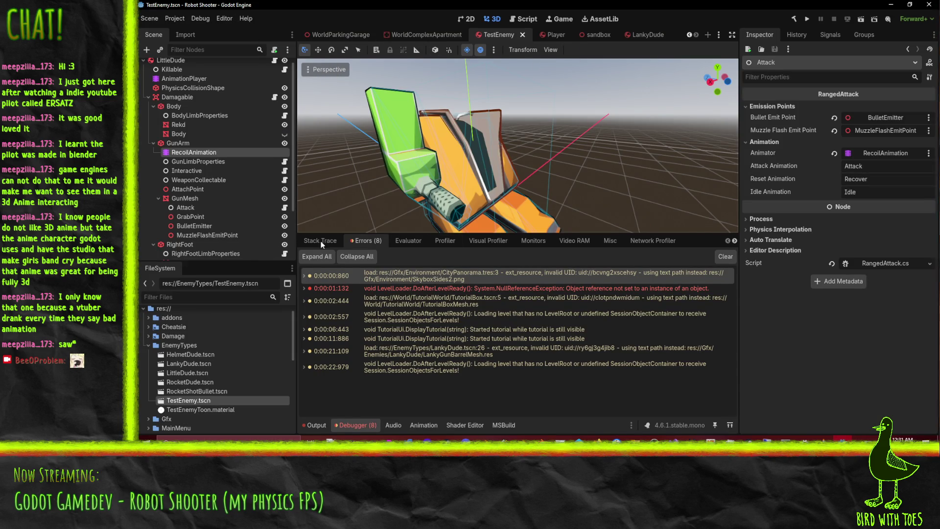
click(356, 37)
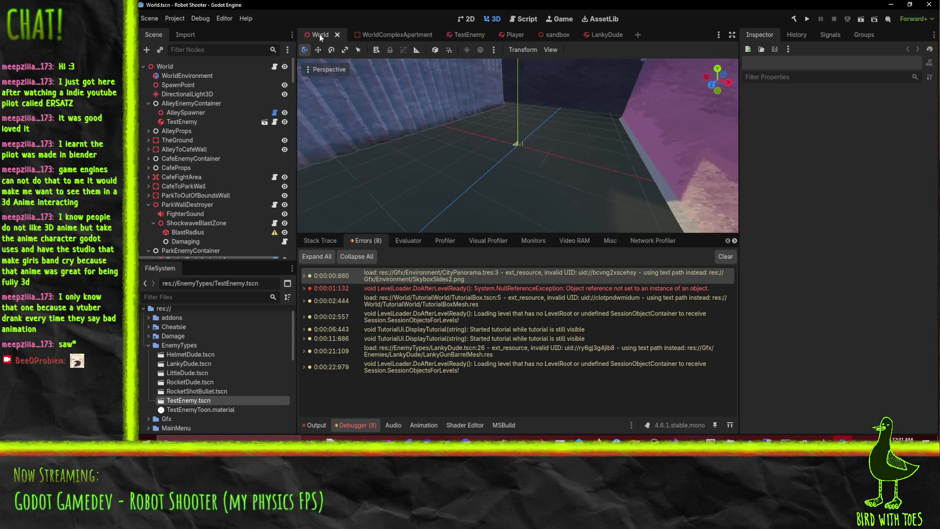
scroll(480, 109, down, 5)
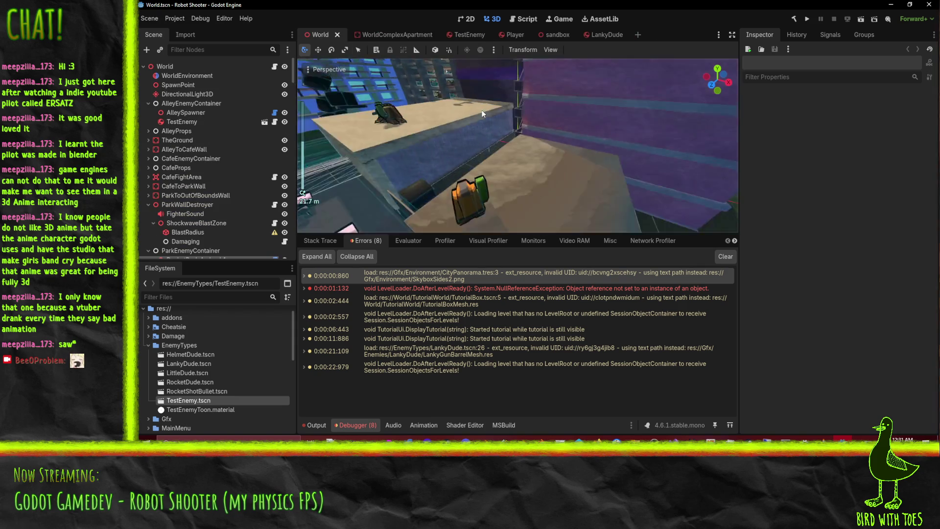
mouse_move(571, 196)
mouse_down()
mouse_move(692, 84)
mouse_move(695, 206)
mouse_up()
drag(445, 145, 296, 195)
mouse_move(477, 146)
mouse_down()
mouse_move(437, 172)
mouse_move(470, 133)
mouse_move(545, 145)
mouse_move(501, 145)
mouse_move(330, 93)
mouse_move(409, 133)
mouse_move(685, 138)
mouse_move(583, 149)
mouse_move(531, 69)
mouse_move(421, 144)
mouse_move(517, 76)
mouse_move(556, 74)
mouse_move(458, 137)
mouse_move(630, 215)
mouse_move(416, 157)
mouse_move(472, 195)
mouse_move(460, 147)
mouse_up()
scroll(559, 139, down, 2)
scroll(528, 69, down, 3)
scroll(436, 176, down, 2)
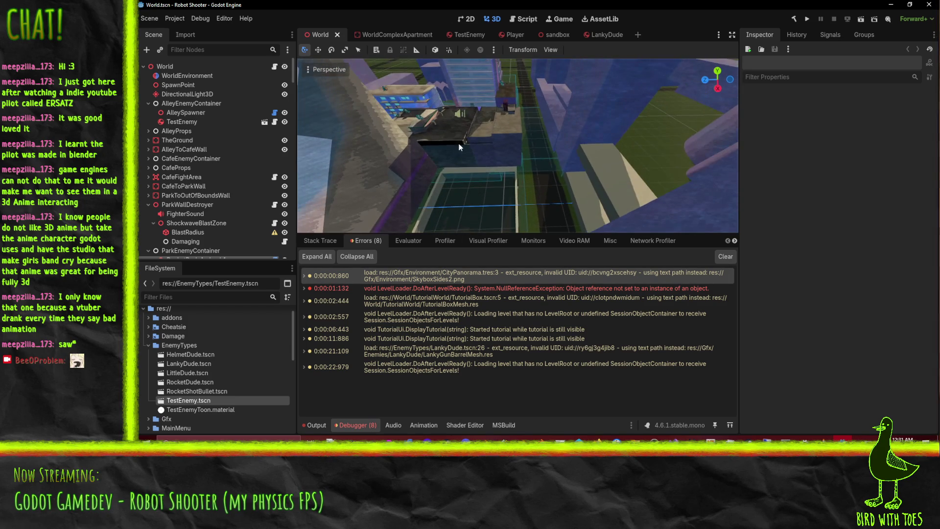
drag(505, 84, 536, 146)
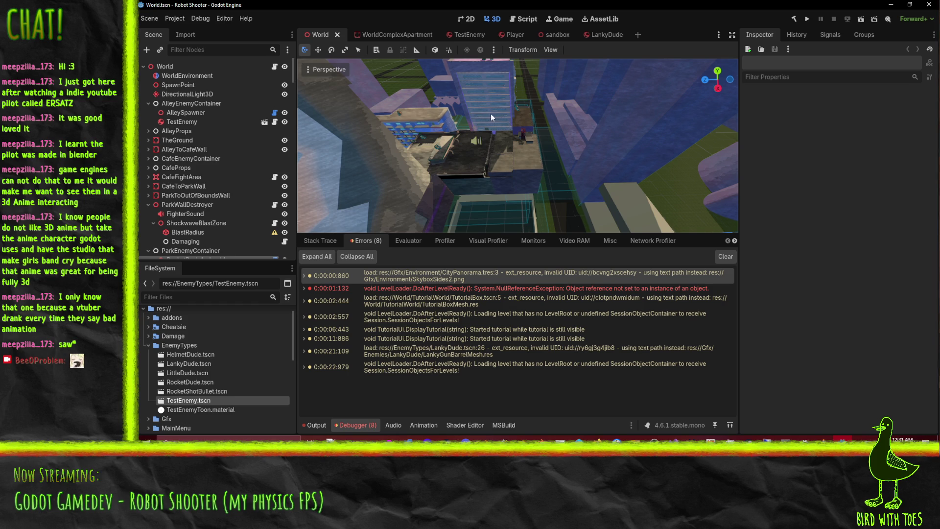
mouse_move(489, 165)
mouse_down()
mouse_move(486, 87)
mouse_move(492, 191)
mouse_up()
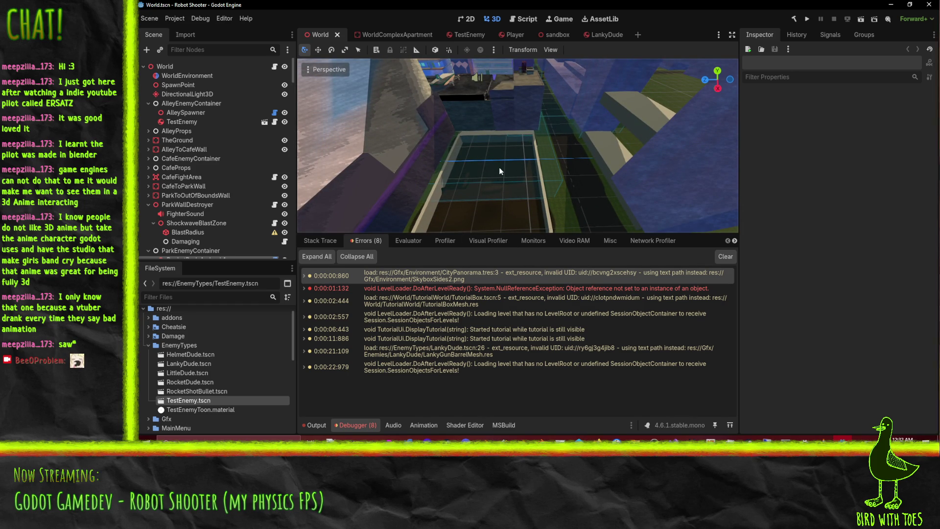
mouse_move(507, 203)
mouse_down()
mouse_move(500, 155)
mouse_move(507, 163)
mouse_up()
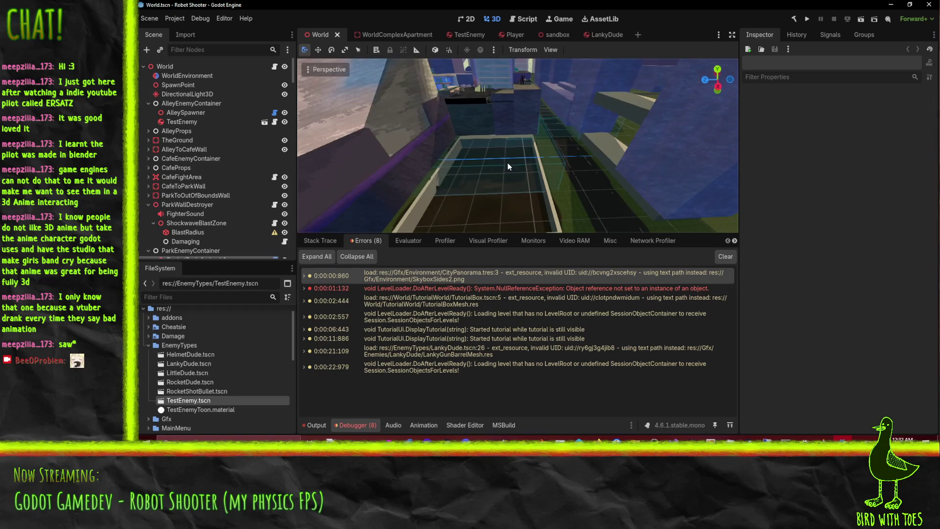
mouse_move(495, 226)
mouse_down()
mouse_move(510, 219)
mouse_move(465, 165)
mouse_move(410, 155)
mouse_move(560, 161)
mouse_up()
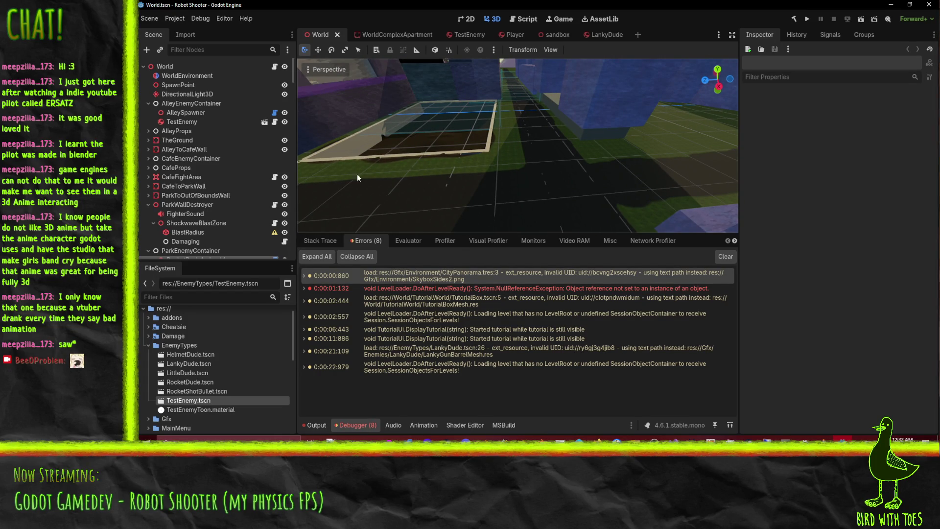
drag(357, 174, 355, 157)
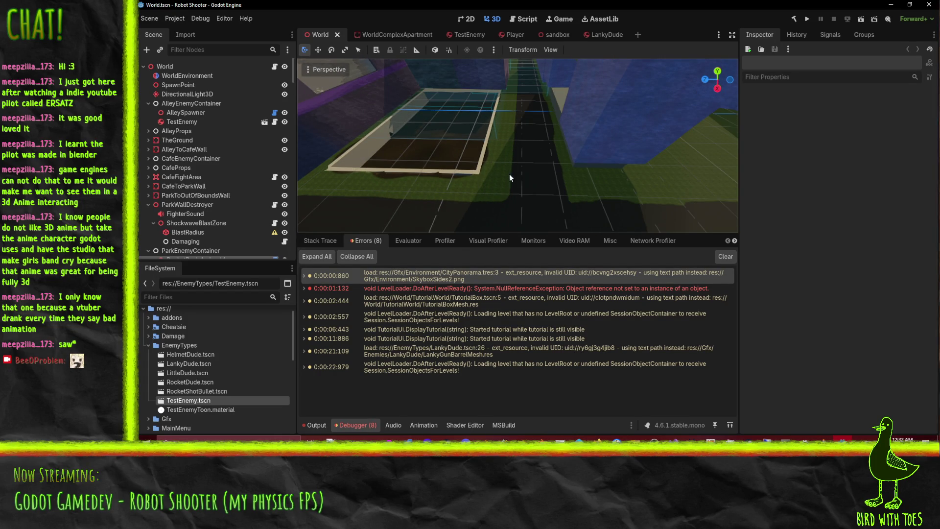
mouse_move(513, 86)
mouse_down()
mouse_move(500, 234)
mouse_move(511, 199)
mouse_up()
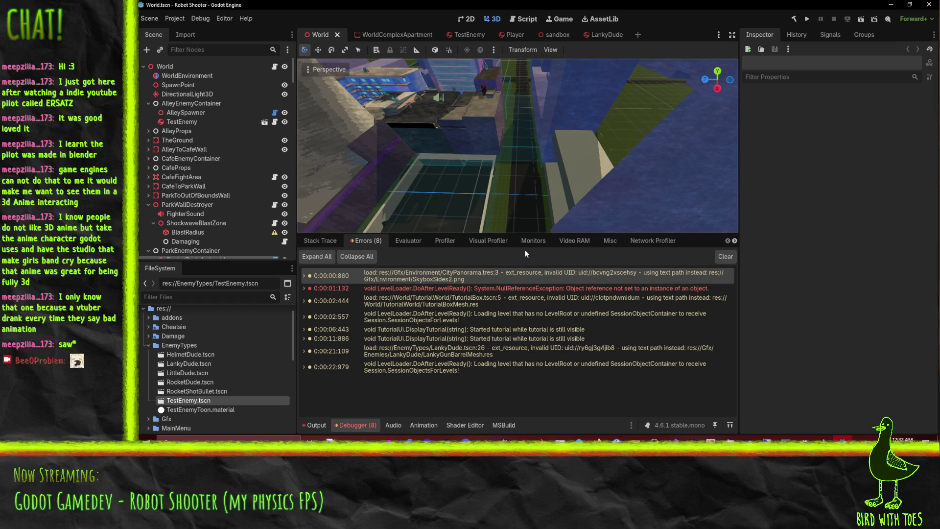
mouse_move(519, 138)
mouse_down()
mouse_move(513, 109)
mouse_move(526, 202)
mouse_up()
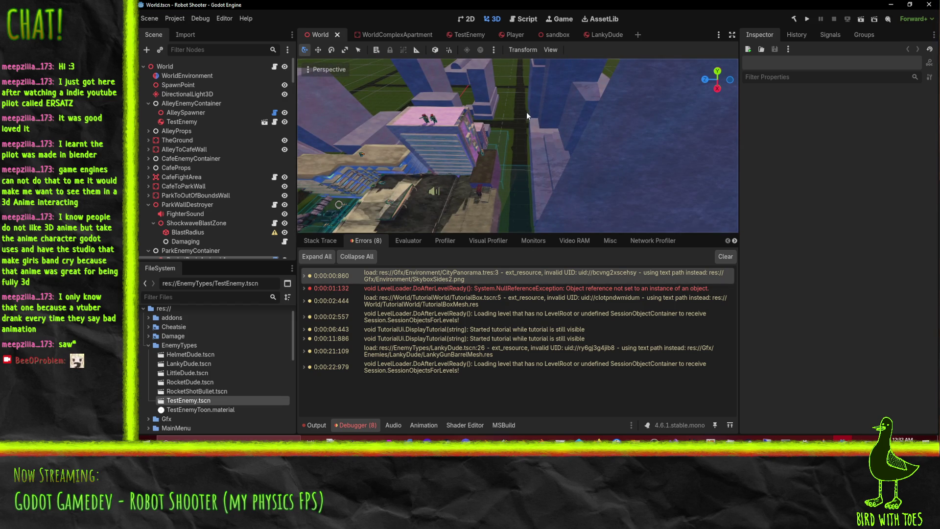
mouse_move(554, 133)
mouse_down()
mouse_move(642, 95)
mouse_move(620, 117)
mouse_move(518, 113)
mouse_move(655, 203)
mouse_move(723, 222)
mouse_move(603, 206)
mouse_move(680, 183)
mouse_move(298, 169)
mouse_move(401, 191)
mouse_move(381, 181)
mouse_move(357, 185)
mouse_up()
mouse_move(426, 172)
mouse_down()
mouse_move(522, 231)
mouse_move(466, 115)
mouse_move(449, 142)
mouse_up()
mouse_move(502, 174)
mouse_down()
mouse_move(476, 198)
mouse_move(455, 193)
mouse_up()
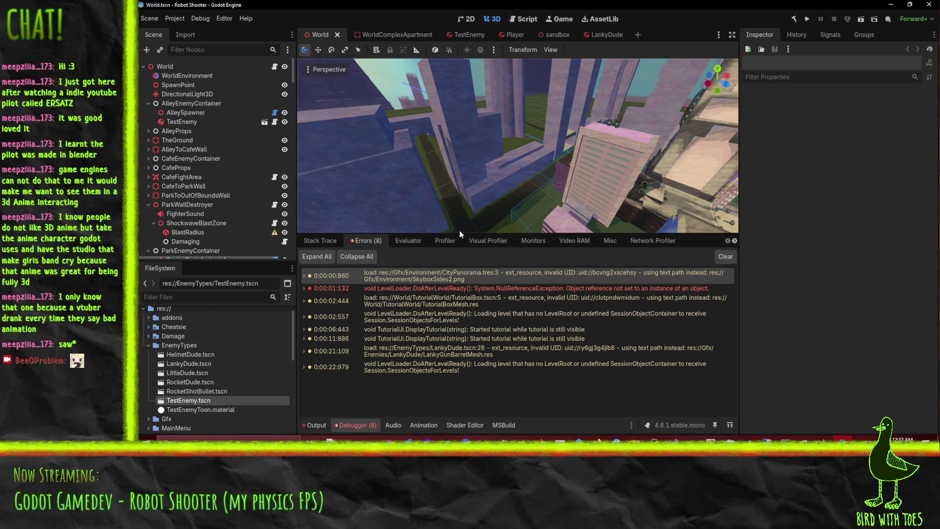
Step: Alt+Tab from the Godot editor to the RobotShooter IdeaFile ticket board
key(alt+Tab)
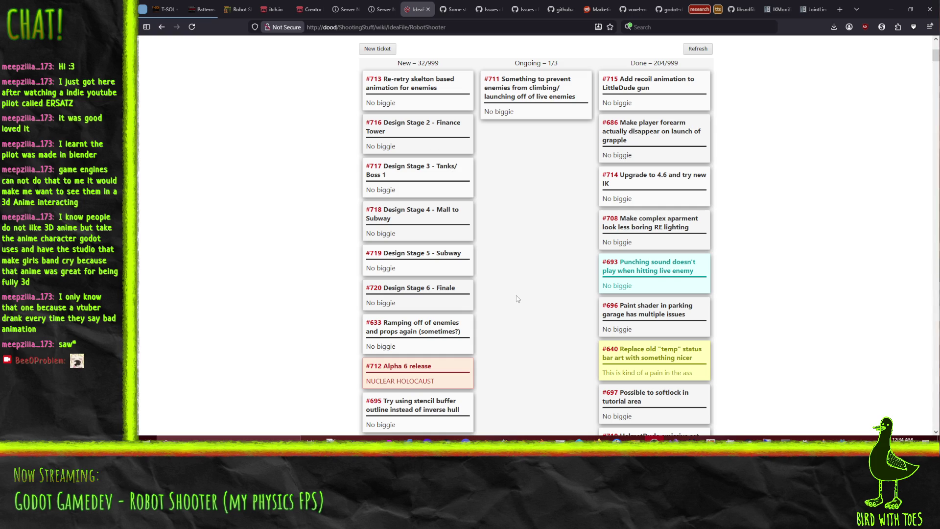
Step: Scroll the kanban board briefly, then bring Krita with its unsaved 'After' image to the front
scroll(533, 257, down, 1)
scroll(534, 259, up, 1)
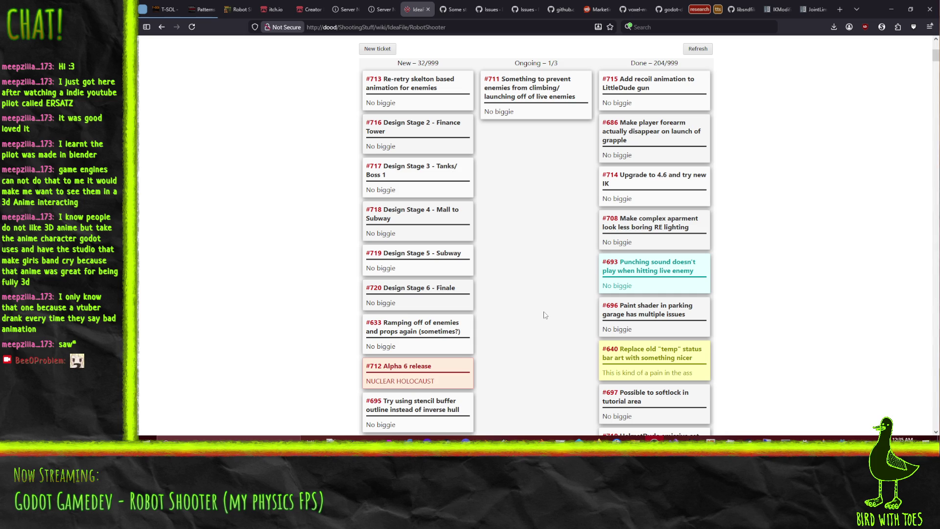
click(389, 438)
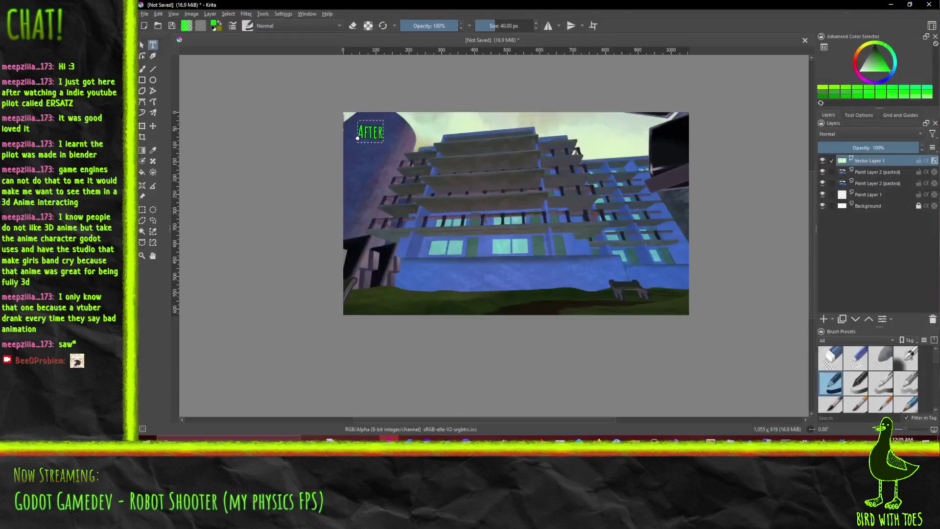
Step: Open Krita's image-open dialog and browse to PrimaryWS/GodotProjects/RobotShooter
click(145, 14)
click(157, 35)
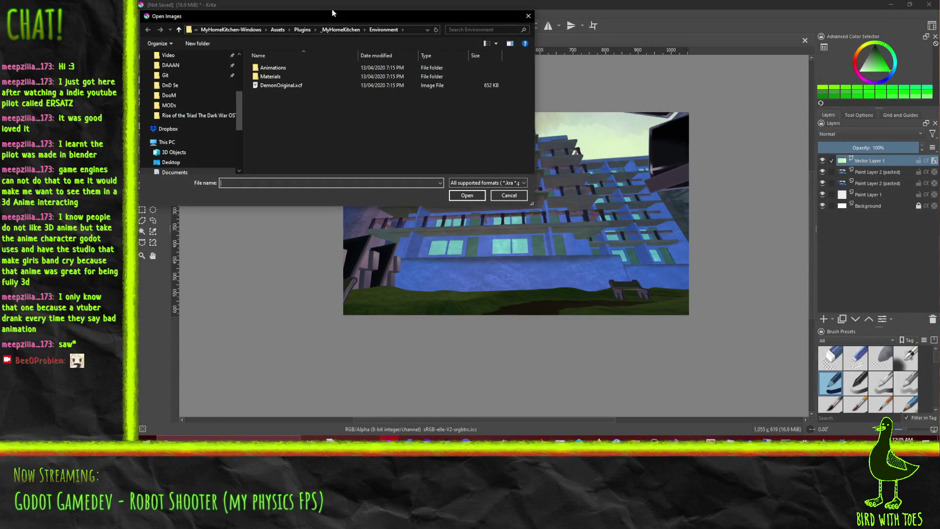
drag(329, 22, 496, 134)
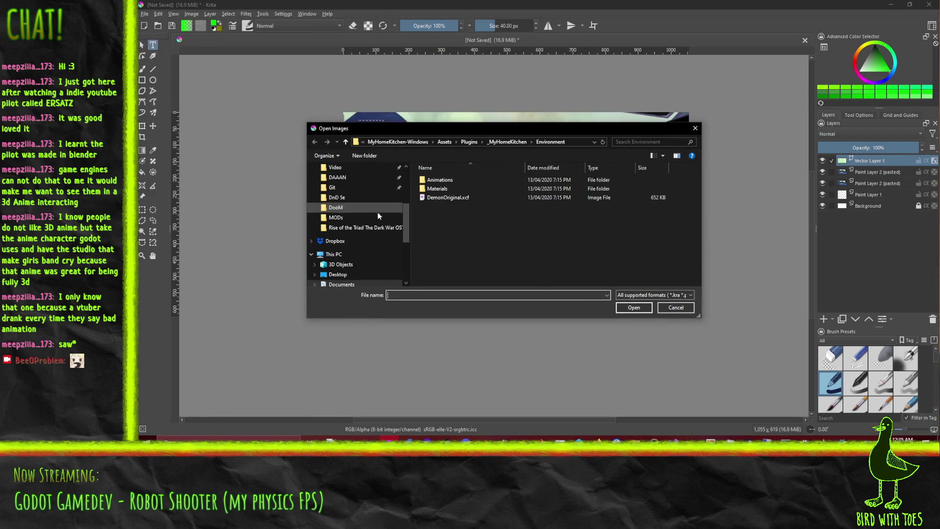
drag(406, 213, 405, 181)
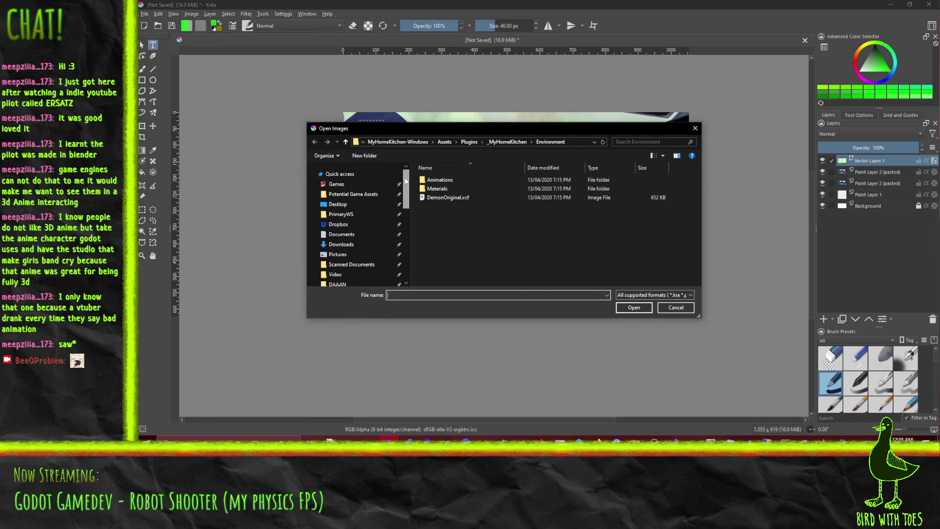
click(341, 214)
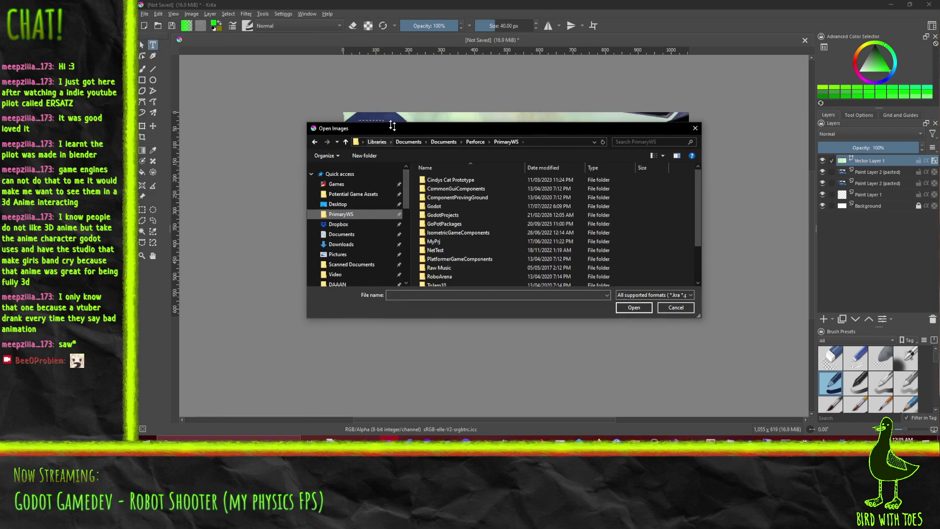
double_click(454, 200)
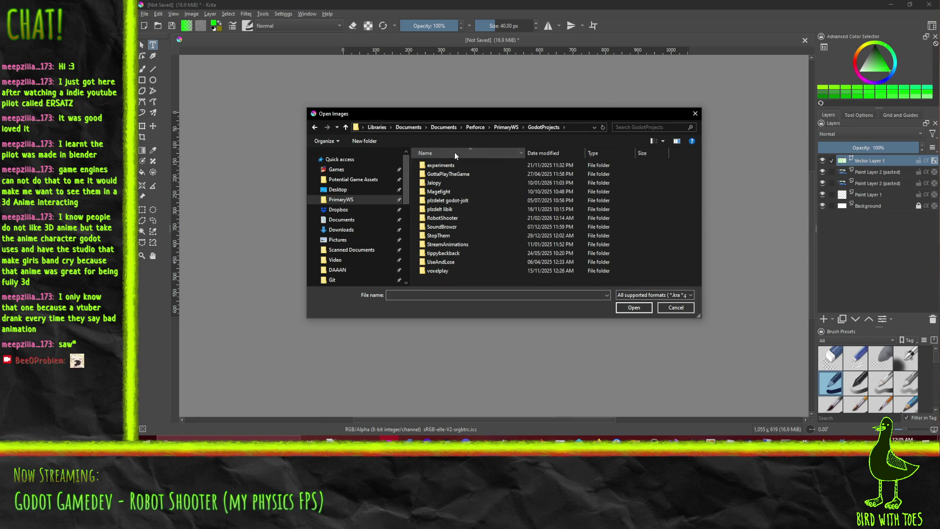
double_click(445, 219)
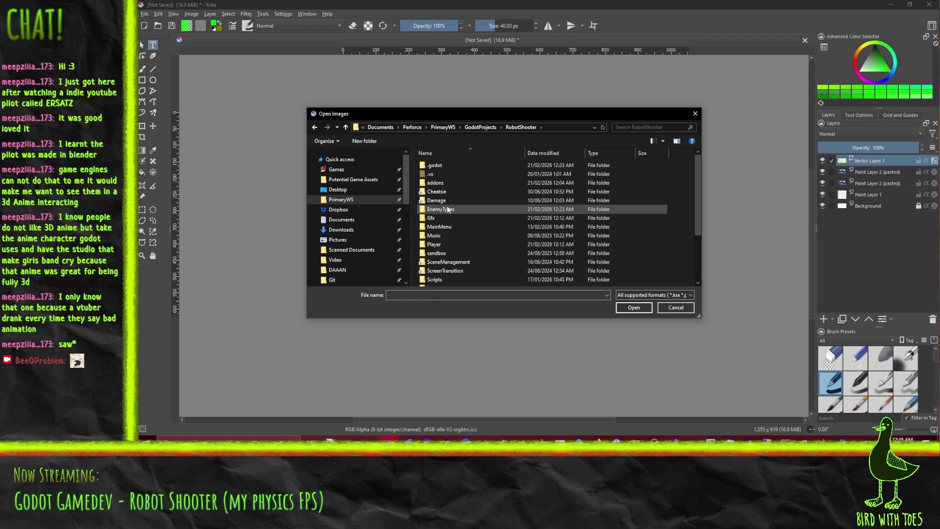
Step: Go into Gfx/Ui and open StatusBarFront.png and StatusBarBack.png together
scroll(452, 220, down, 3)
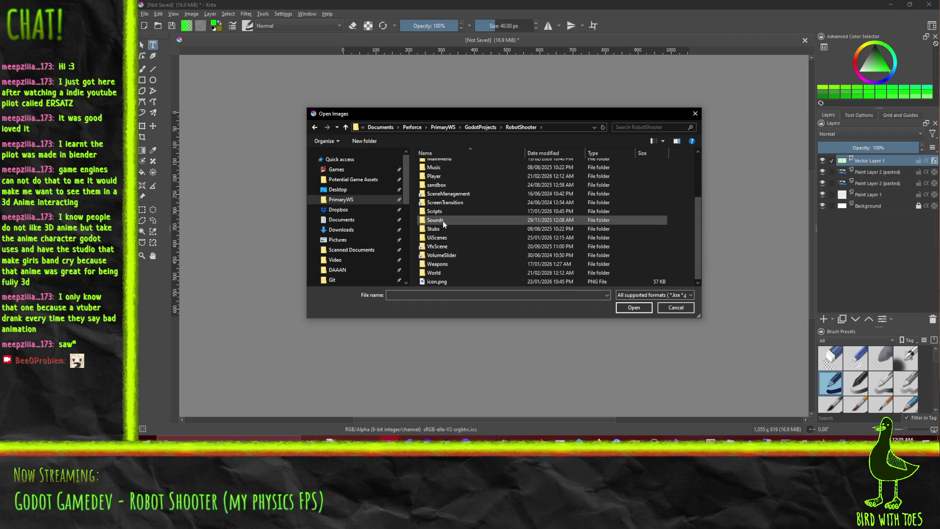
double_click(440, 237)
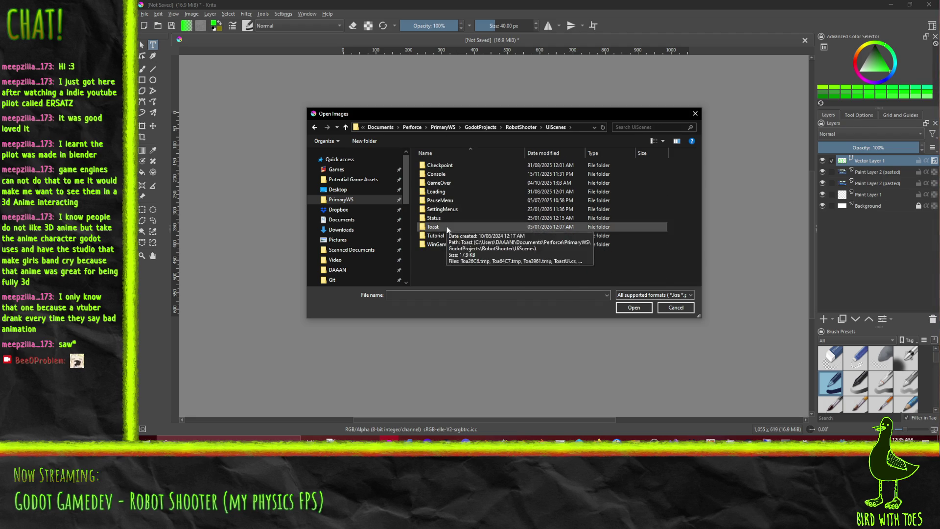
double_click(441, 218)
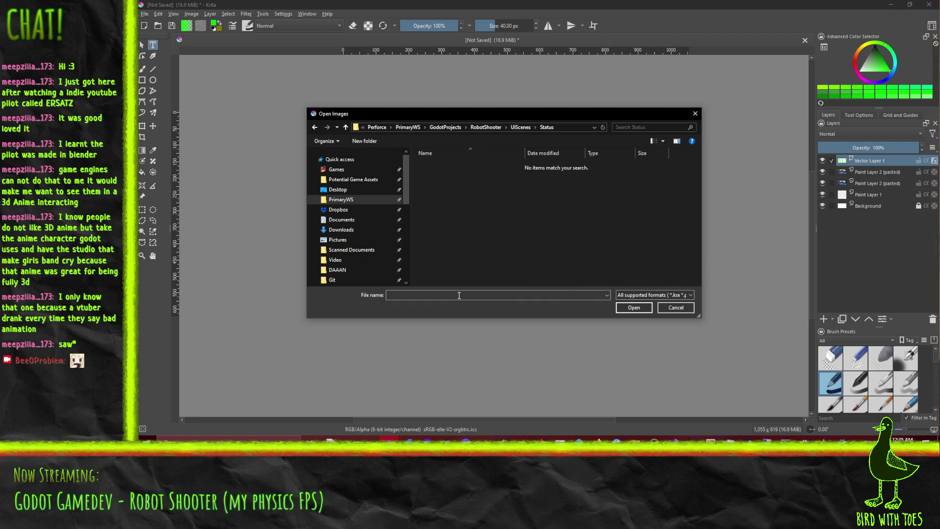
click(477, 128)
double_click(434, 216)
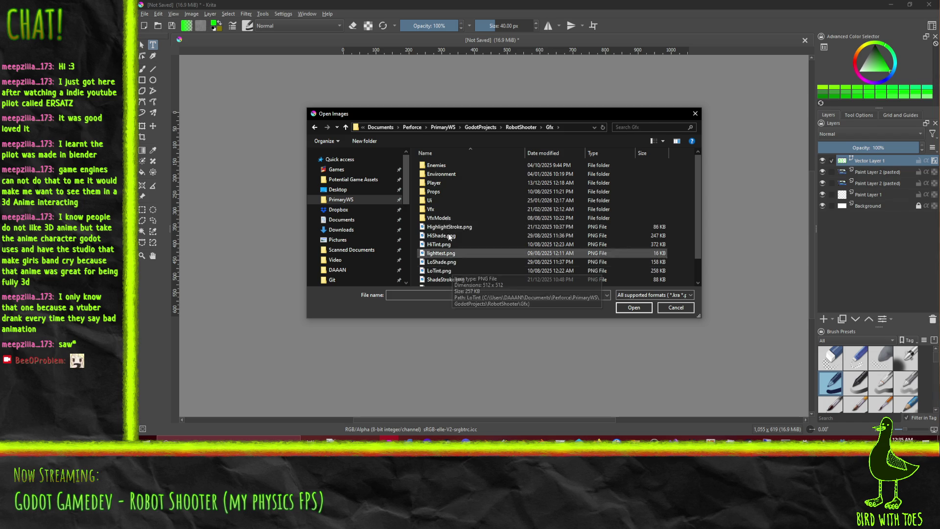
double_click(442, 200)
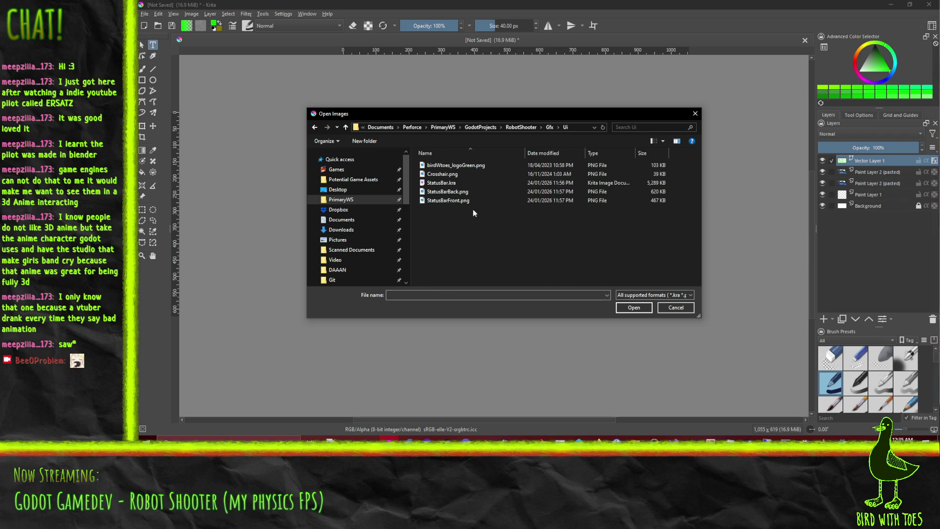
click(472, 200)
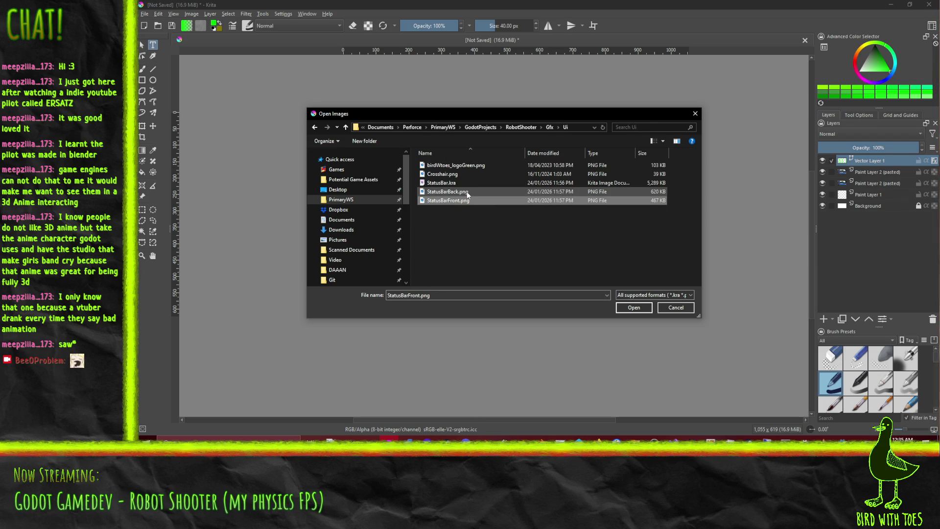
ctrl+click(466, 192)
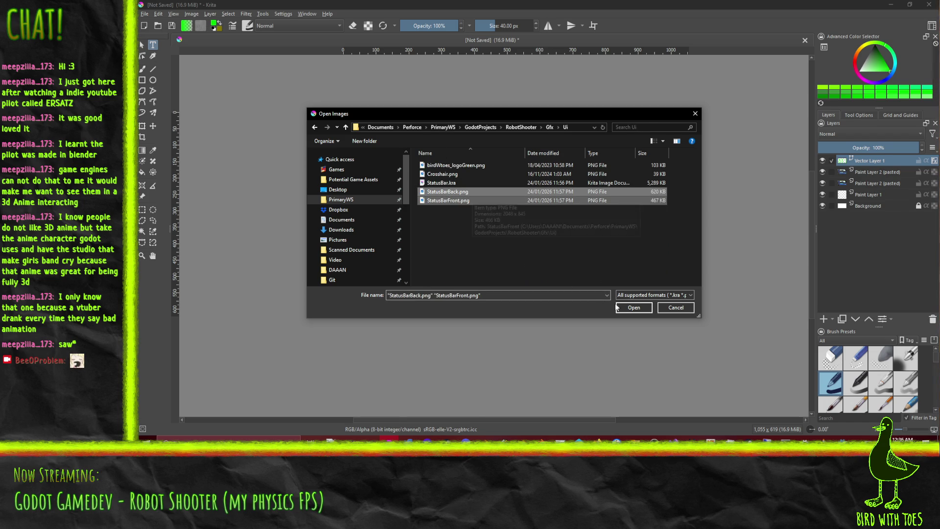
click(618, 307)
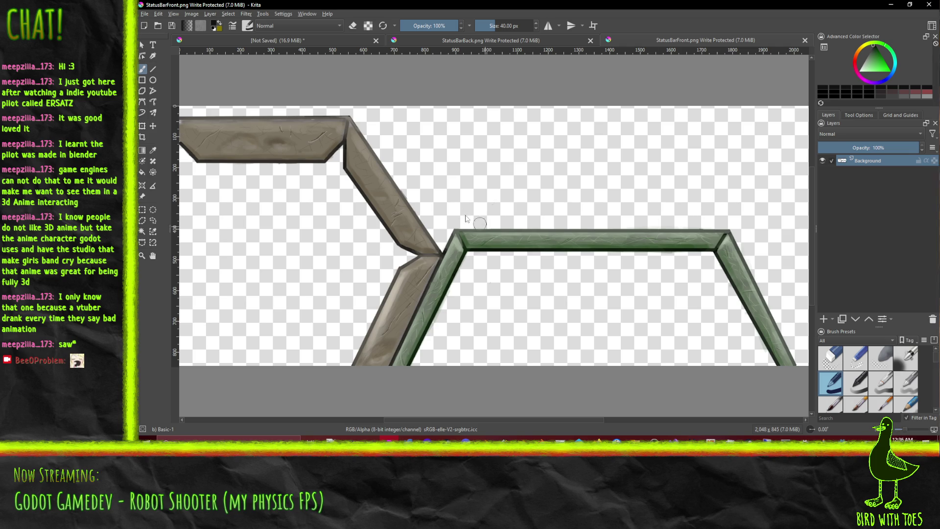
Step: On StatusBarBack.png, fit the image in view and contiguous-select the transparent area
mouse_move(553, 177)
mouse_down()
mouse_move(625, 218)
mouse_move(590, 215)
mouse_up()
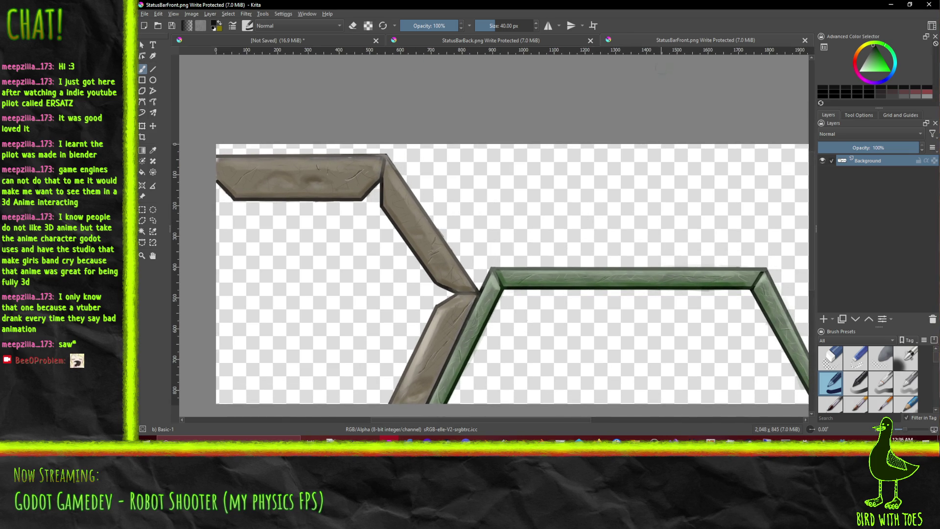
click(529, 41)
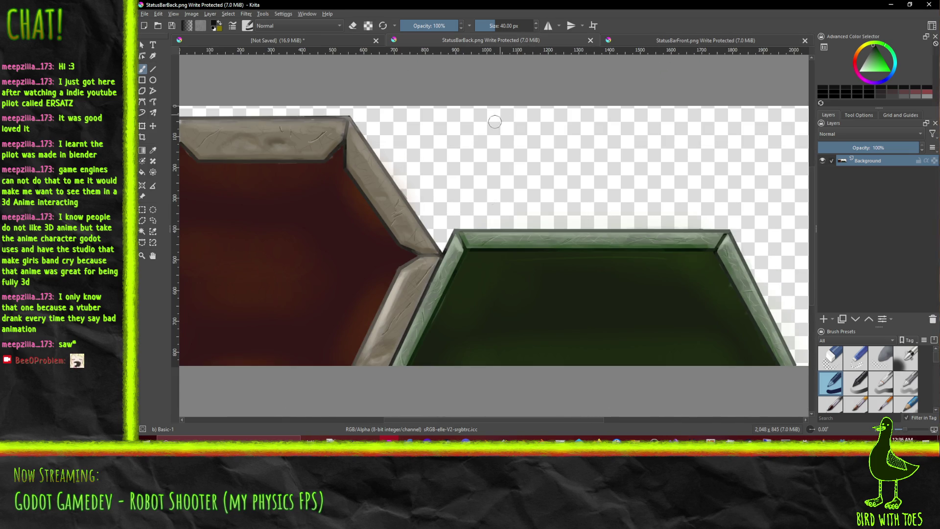
drag(495, 122, 556, 142)
scroll(556, 142, up, 5)
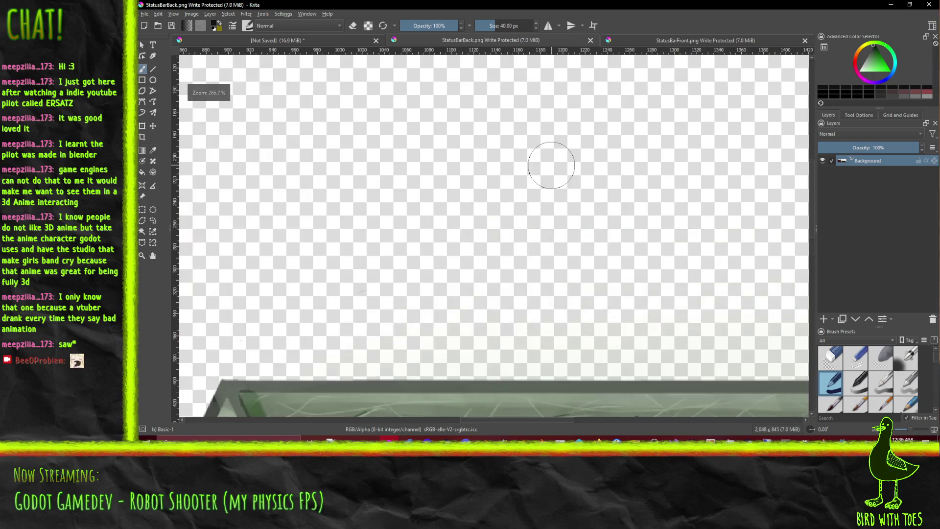
key(2)
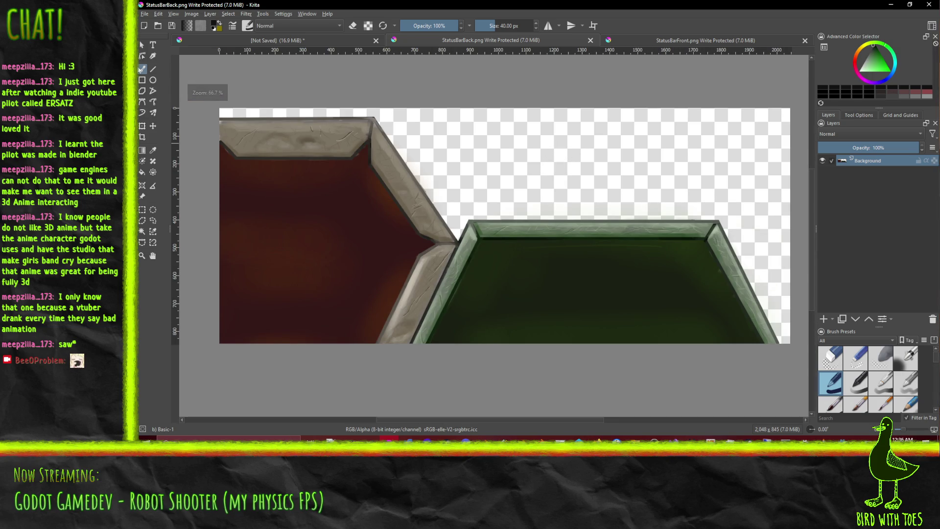
click(142, 160)
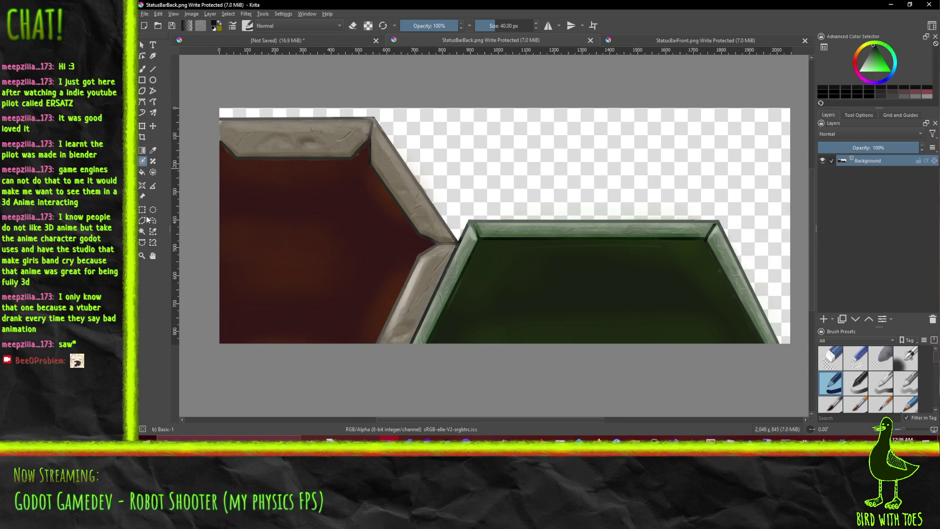
click(142, 231)
click(479, 202)
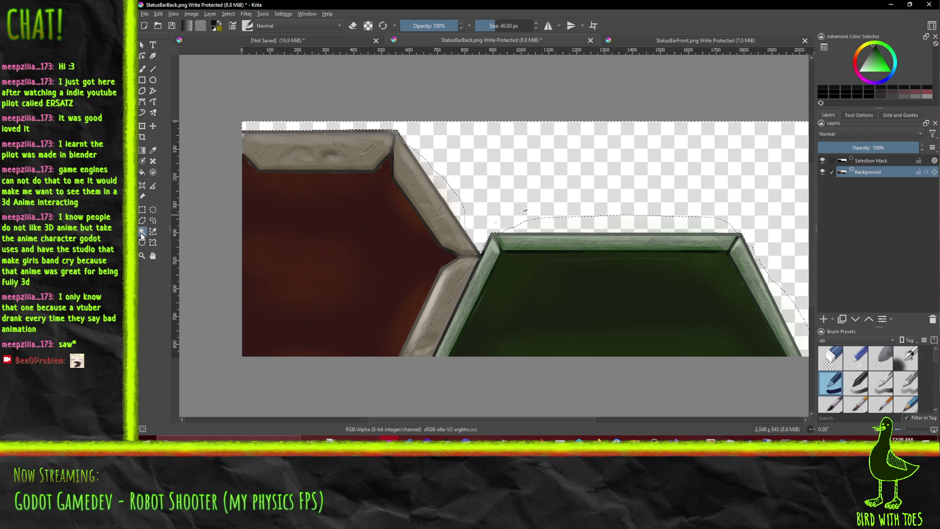
Step: Set the selection threshold to 61 and reselect StatusBarBack's transparent area
click(860, 115)
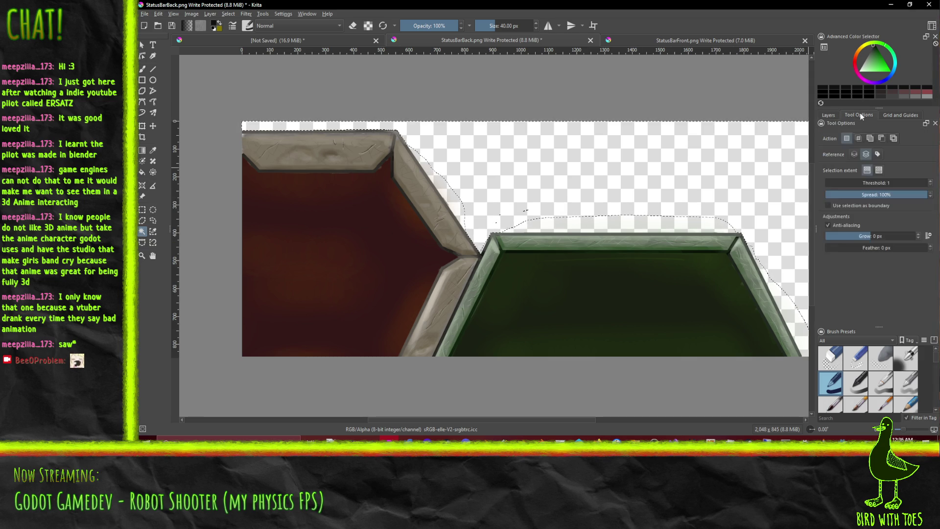
click(898, 183)
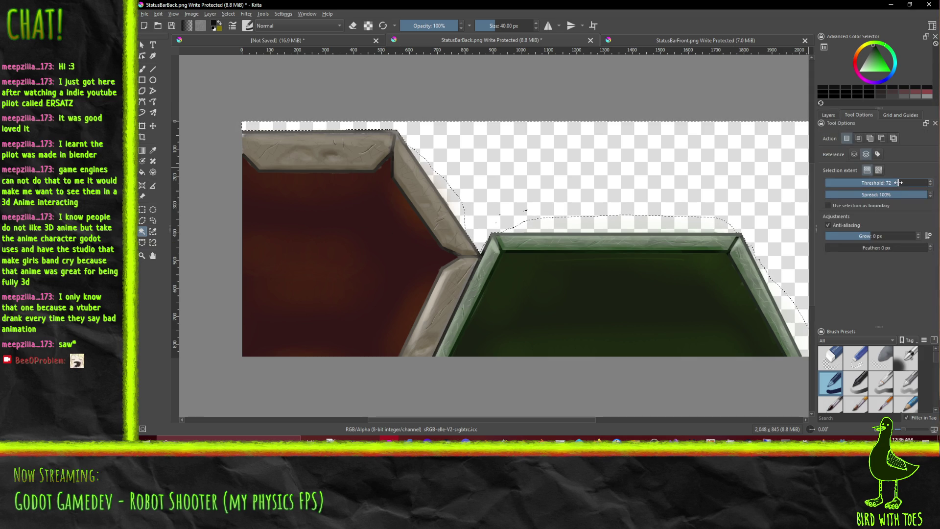
drag(896, 183, 887, 182)
click(658, 182)
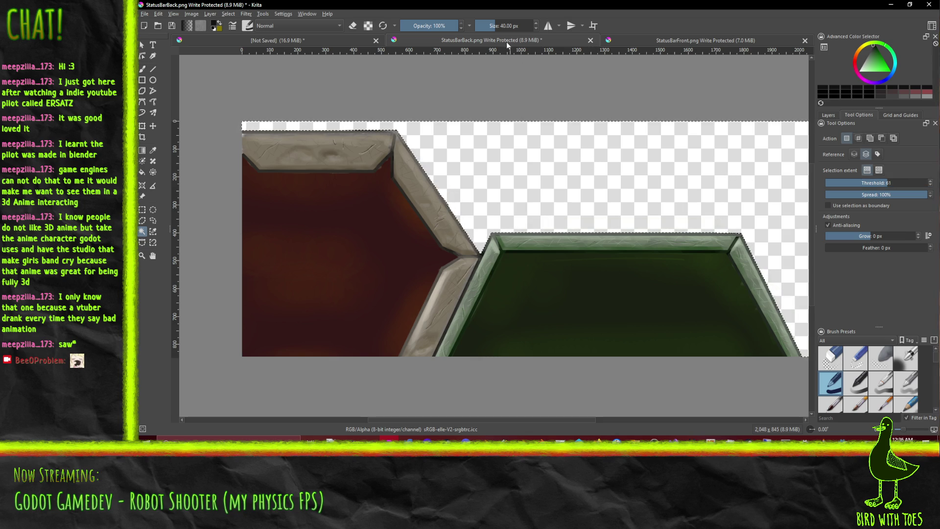
Step: Contiguous-select the transparent area around the frame shapes in StatusBarFront.png
click(664, 41)
key(b)
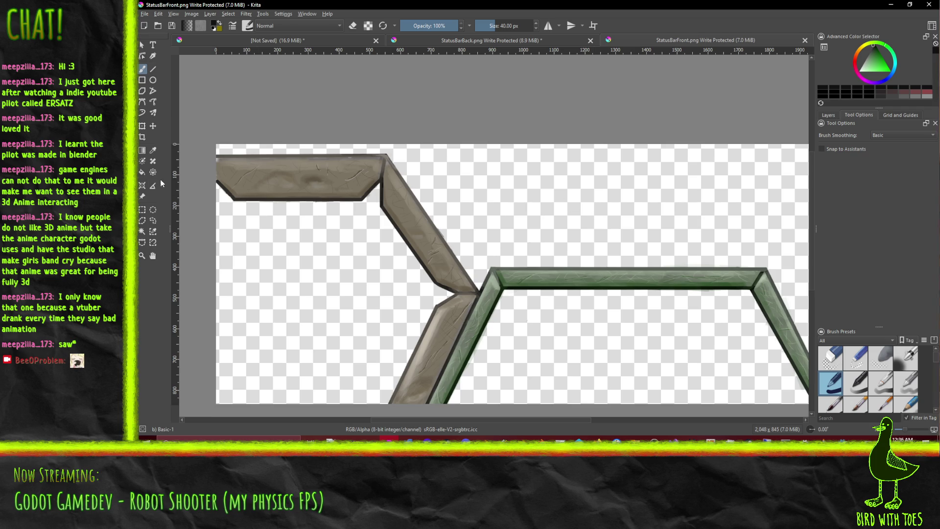
click(142, 231)
click(563, 195)
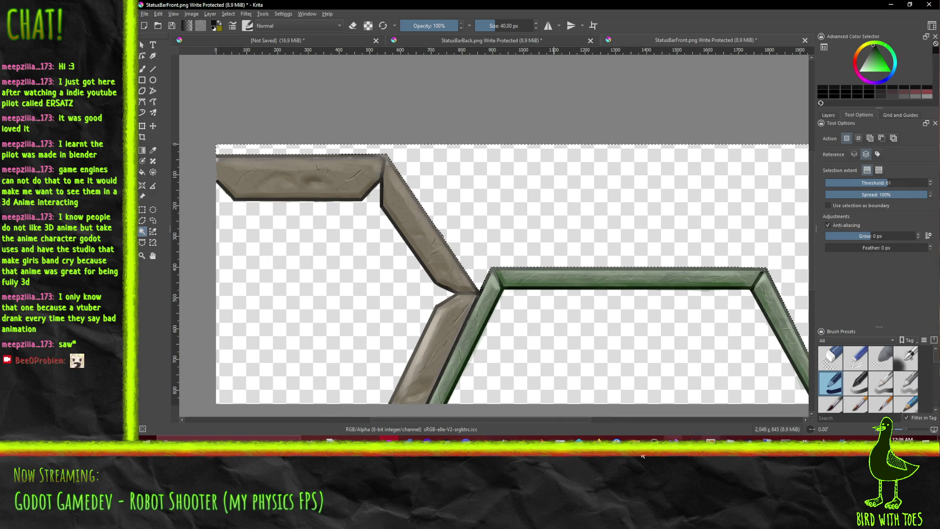
Step: Collapse the default pending changelist in Perforce P4V, then return to Krita
key(alt+Tab)
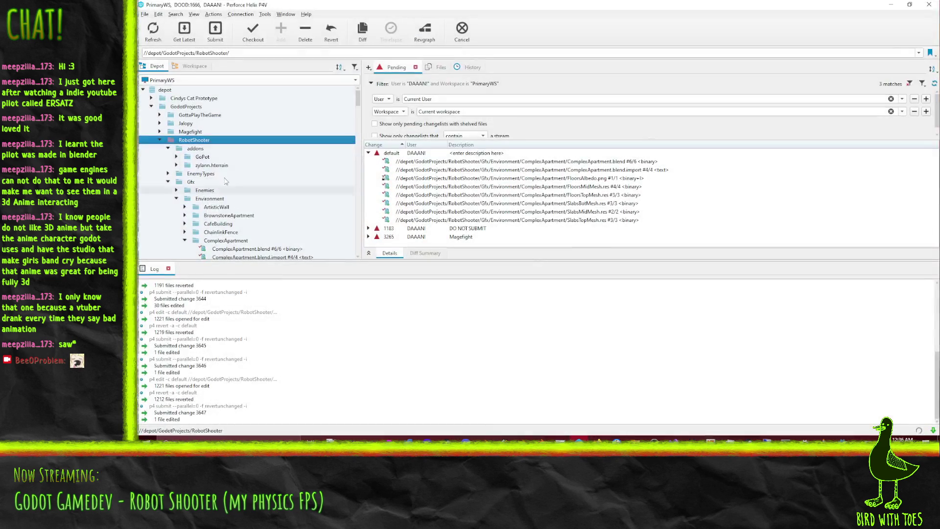
double_click(414, 155)
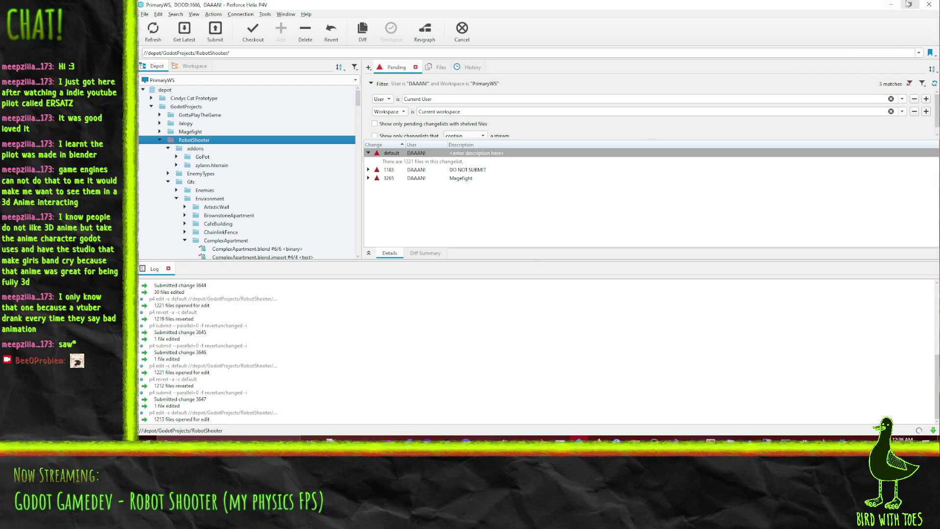
key(alt+Tab)
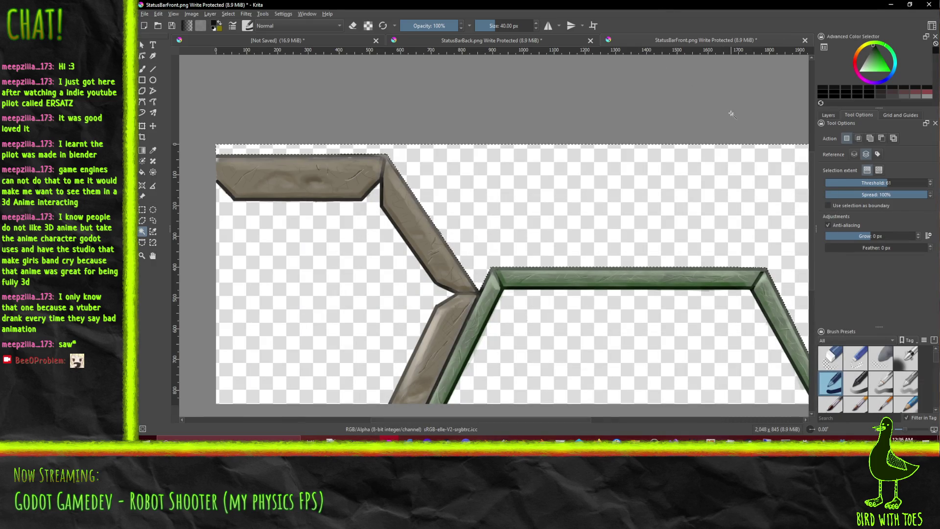
Step: Save StatusBarFront.png and StatusBarBack.png with Ctrl+S, accepting PNG options, then switch to Godot
key(ctrl+s)
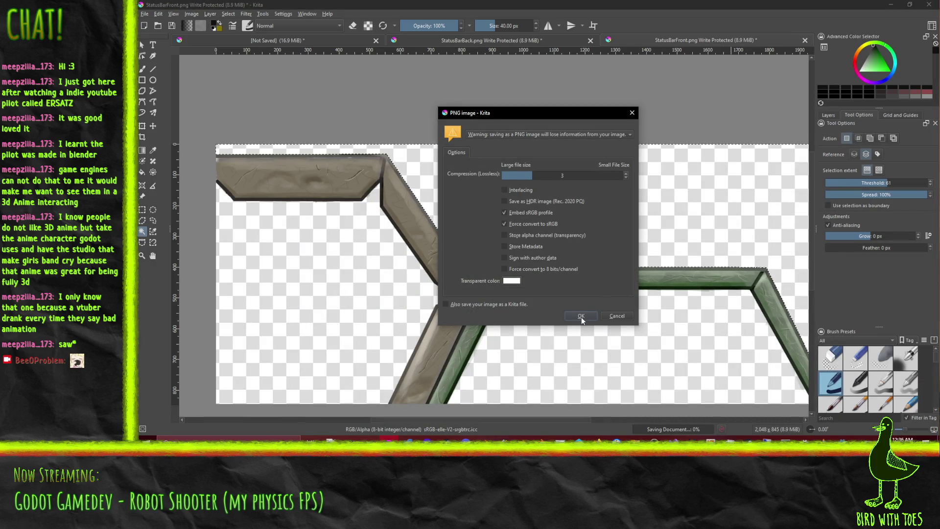
click(580, 316)
key(ctrl+Tab)
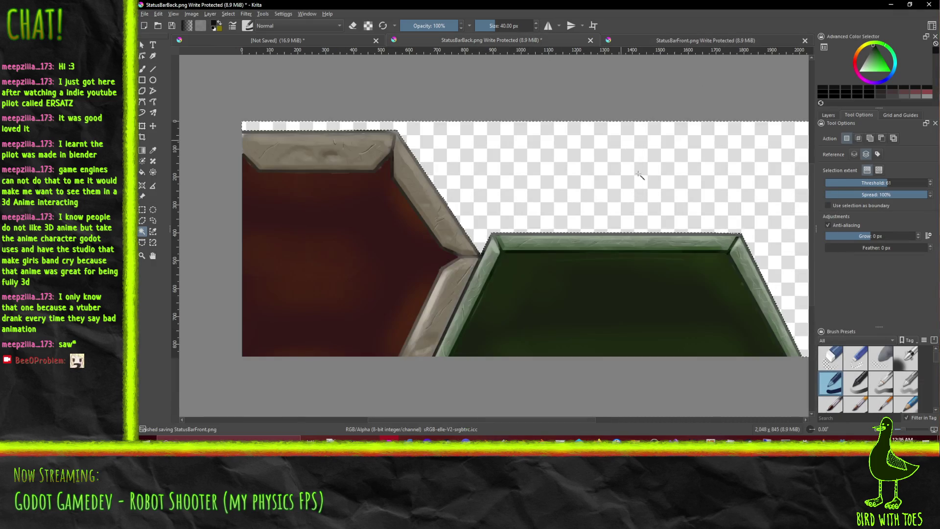
key(ctrl+s)
click(586, 317)
click(824, 438)
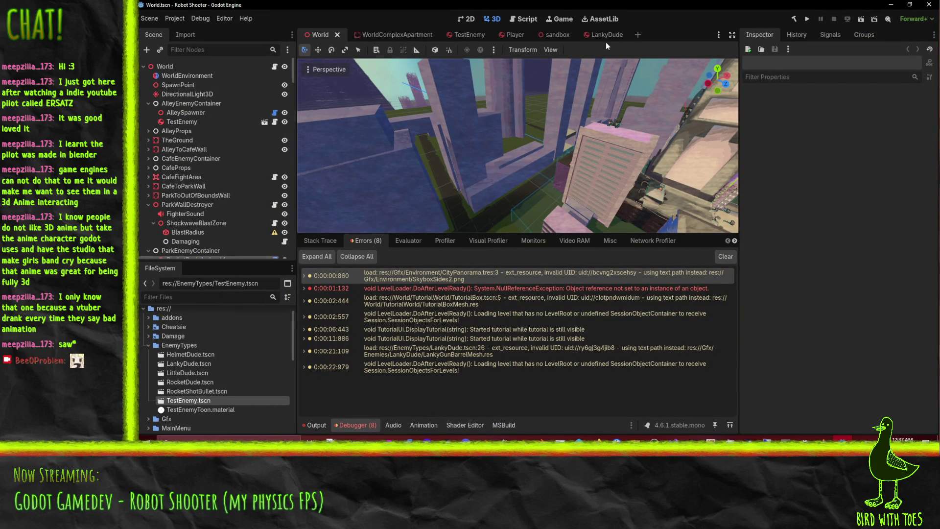
click(808, 20)
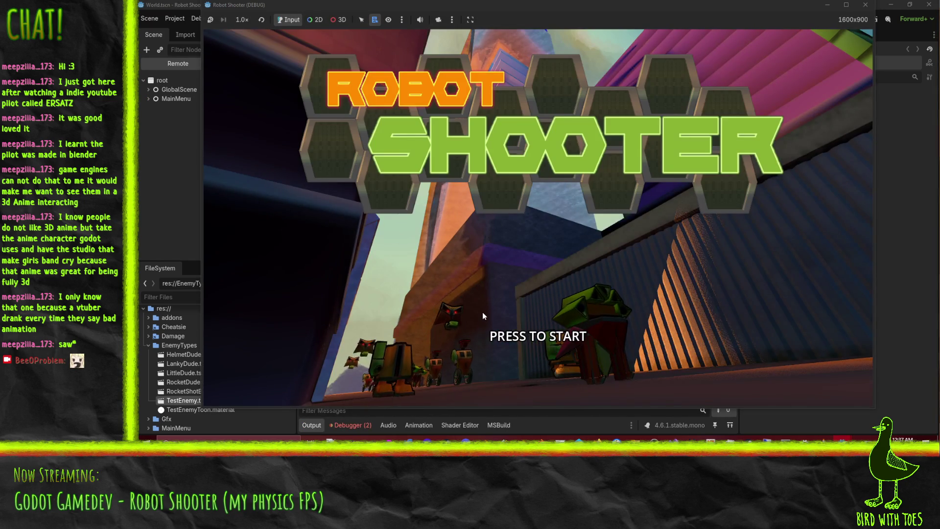
click(483, 313)
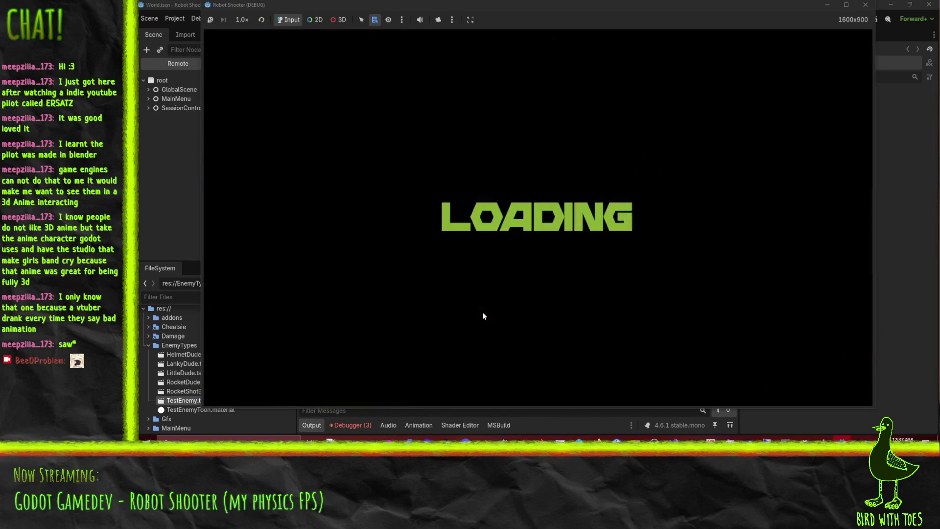
mouse_move(555, 225)
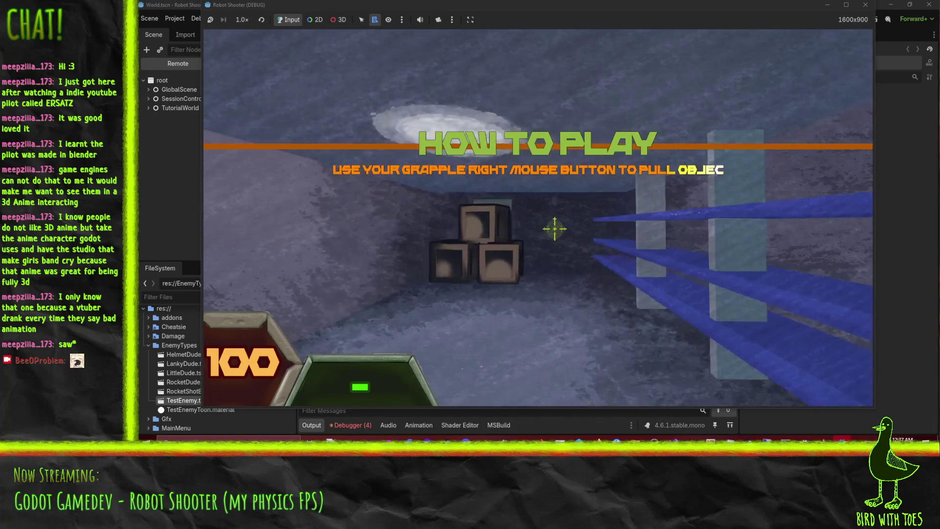
key(Escape)
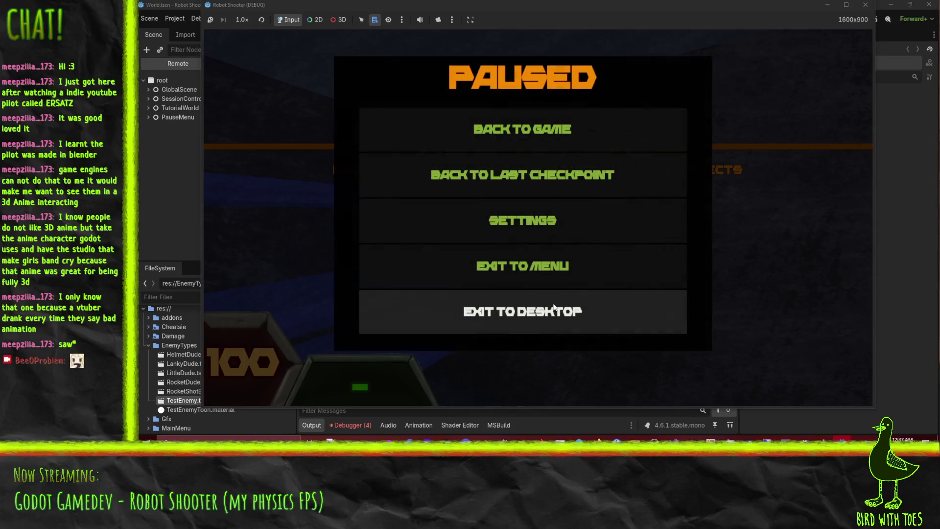
click(550, 319)
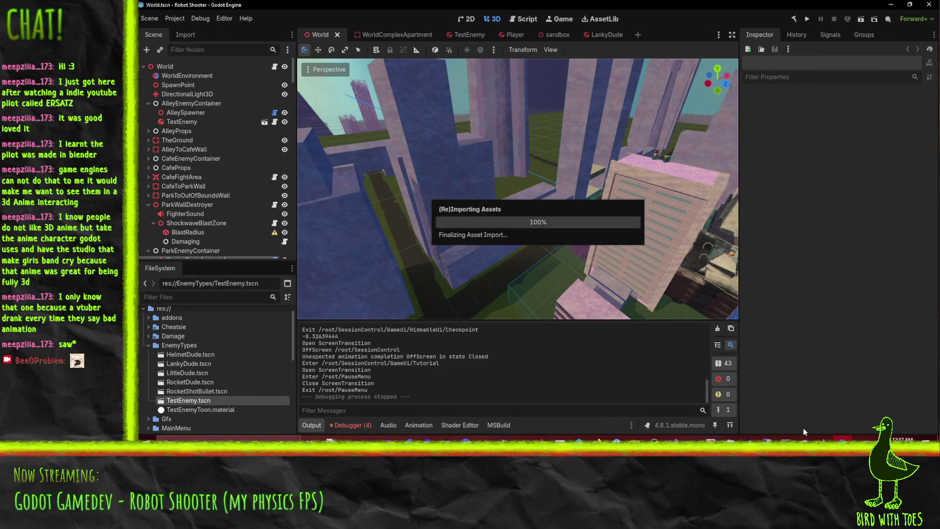
Step: Return to Krita and bring the StatusBarFront.png canvas into view
click(408, 439)
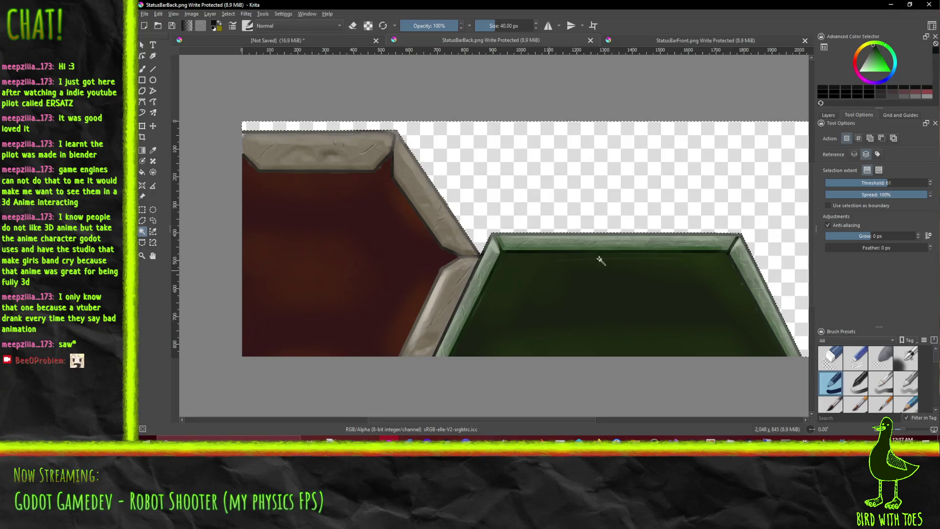
scroll(556, 224, up, 2)
scroll(530, 207, up, 4)
scroll(551, 219, down, 2)
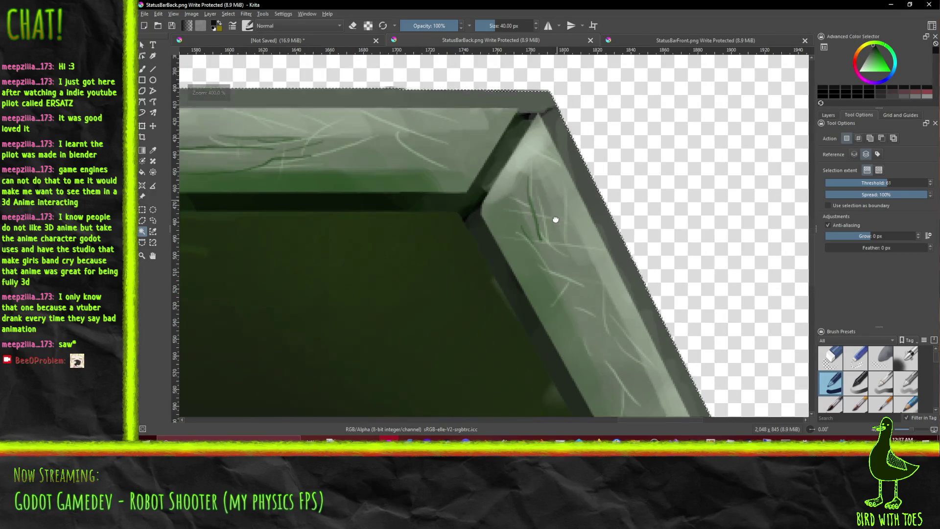
scroll(564, 313, down, 5)
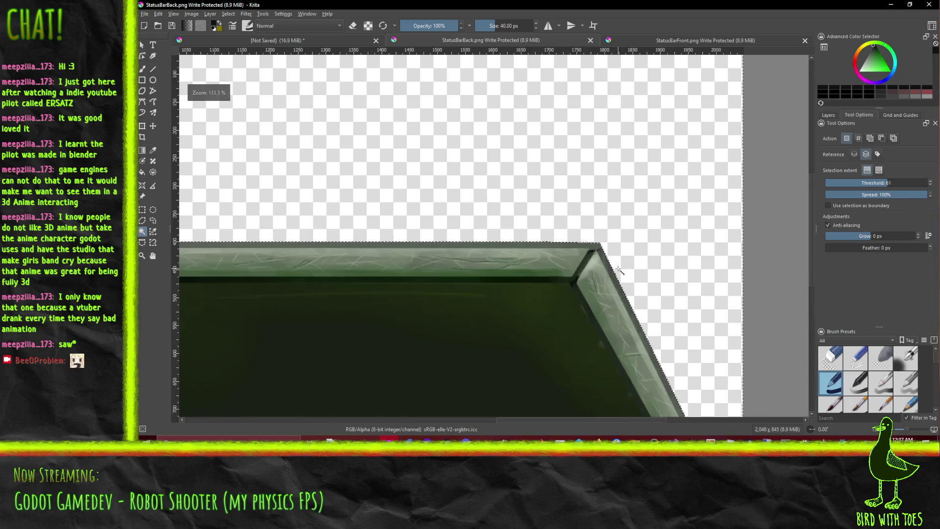
scroll(583, 125, up, 3)
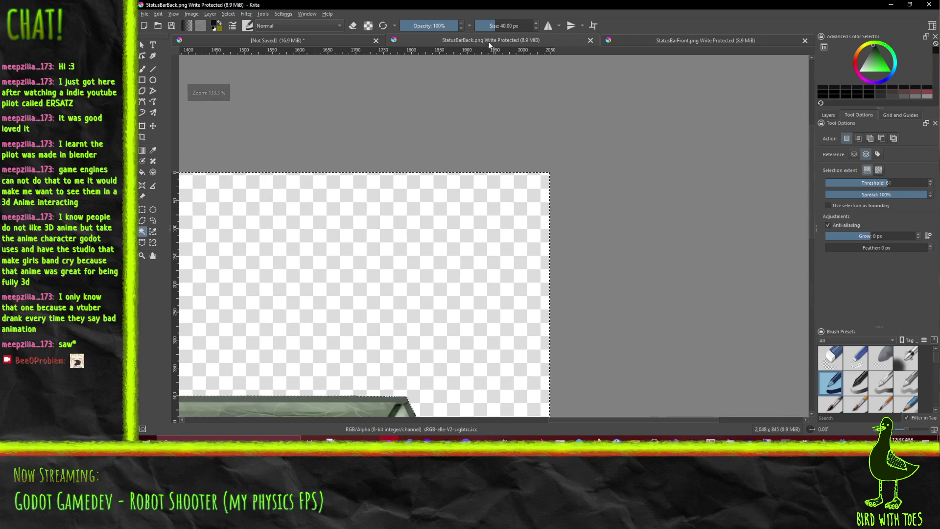
click(643, 41)
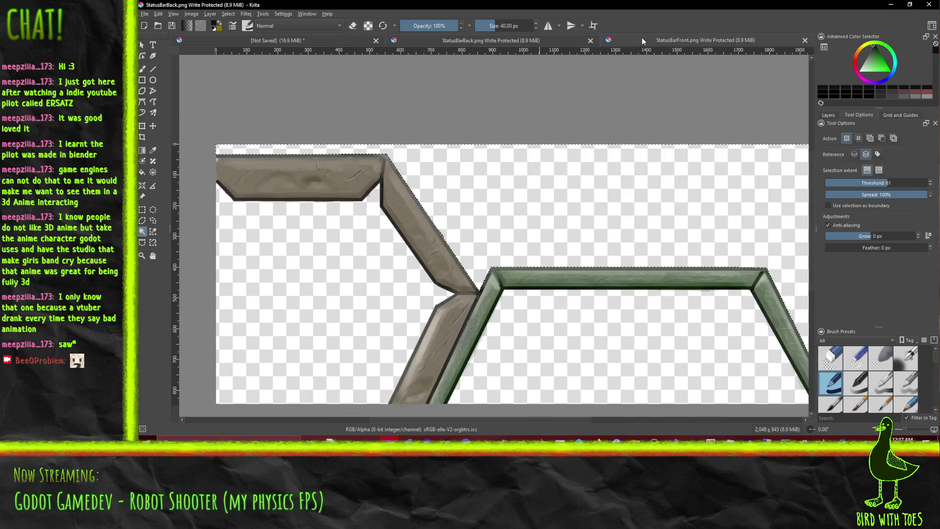
drag(729, 219, 585, 182)
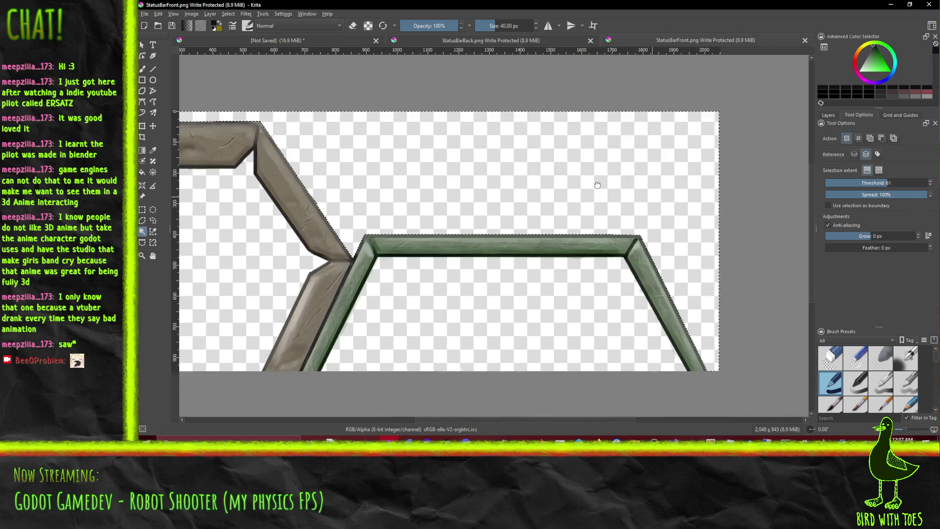
Step: Start an export from the File menu, cancel it, and reopen the File menu
click(144, 14)
click(195, 93)
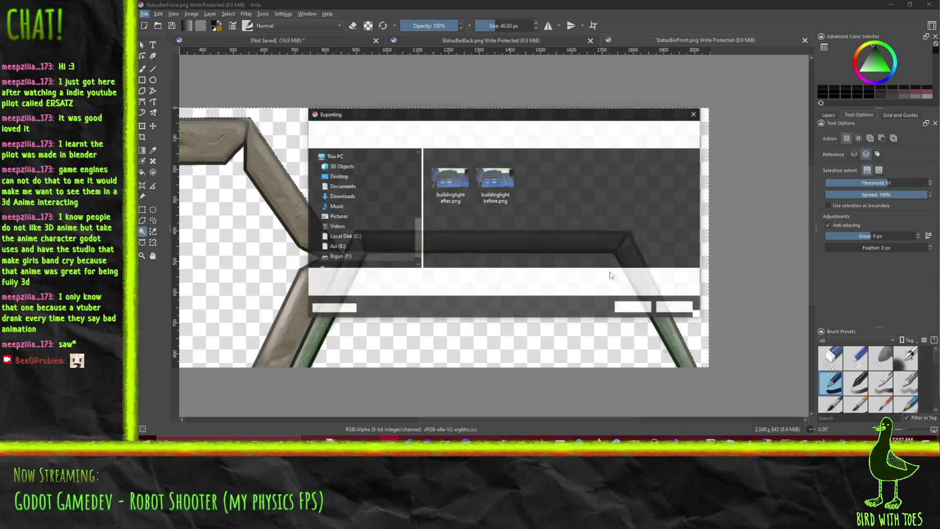
click(672, 308)
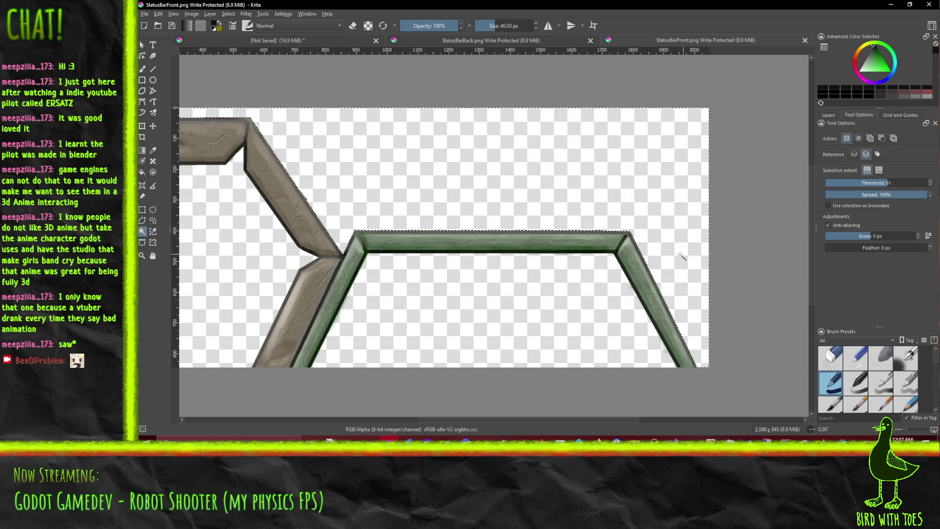
click(155, 14)
click(161, 59)
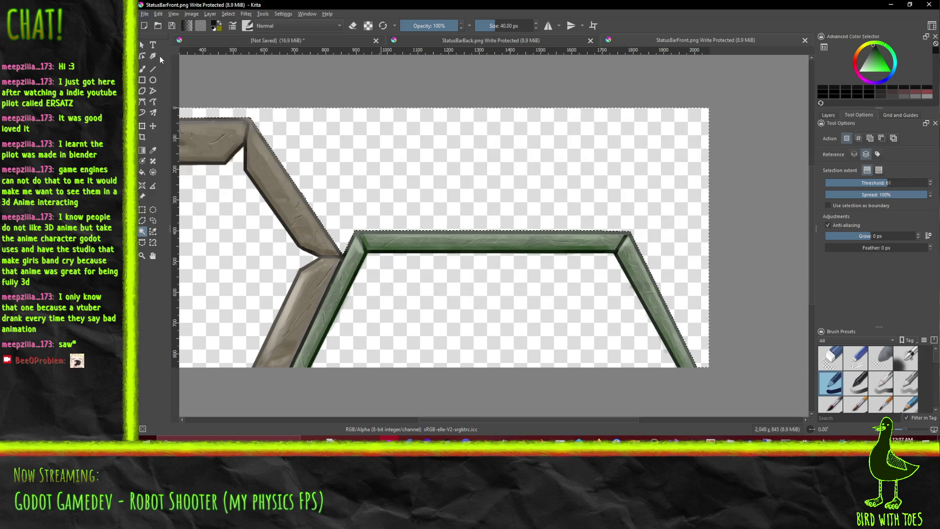
click(144, 14)
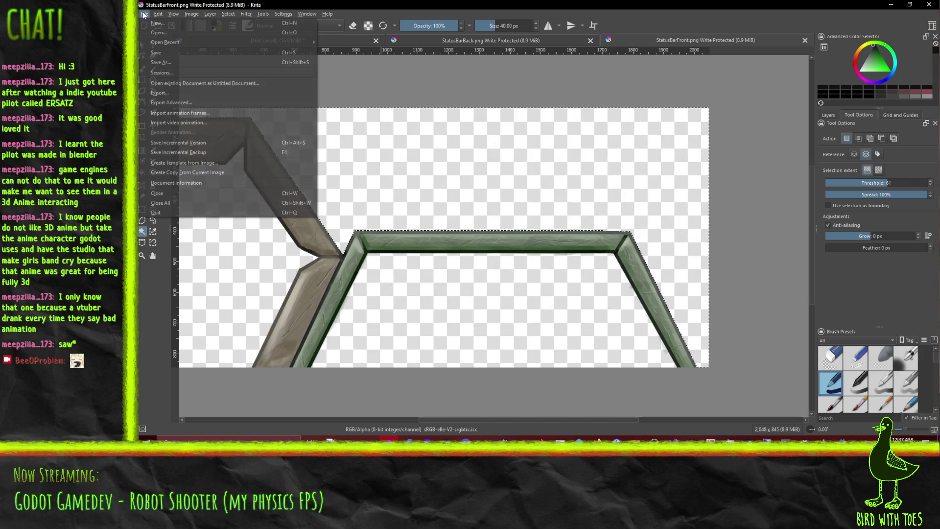
Step: Export StatusBarFront.png over the existing copy in RobotShooter's Gfx/Ui folder
click(181, 95)
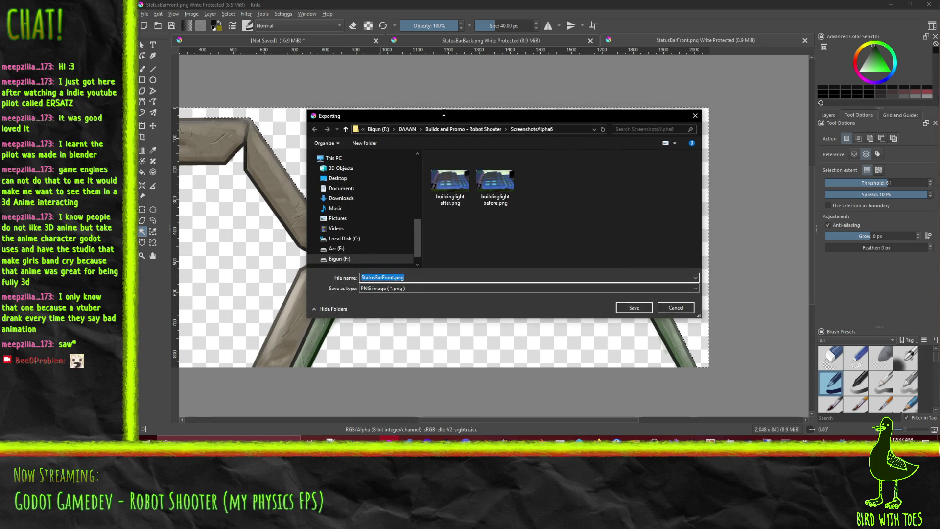
key(Return)
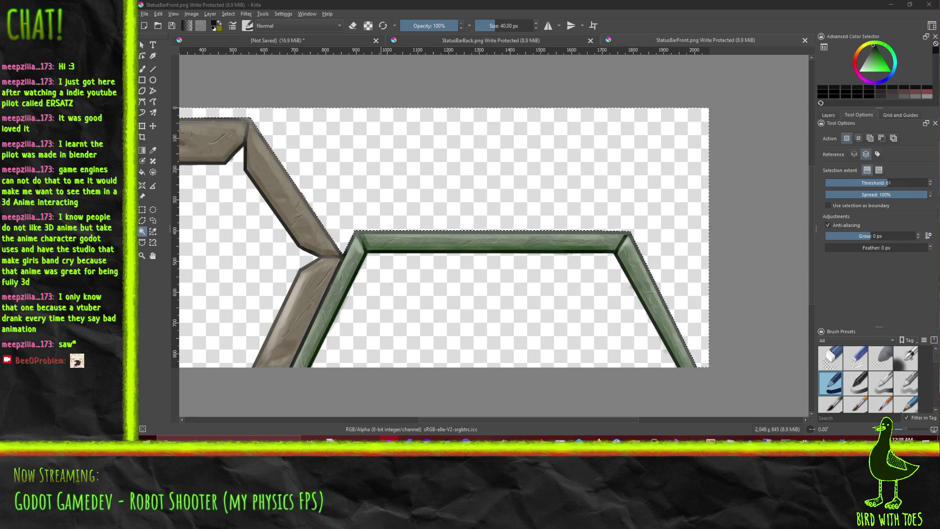
key(ctrl+shift+e)
click(411, 227)
click(599, 341)
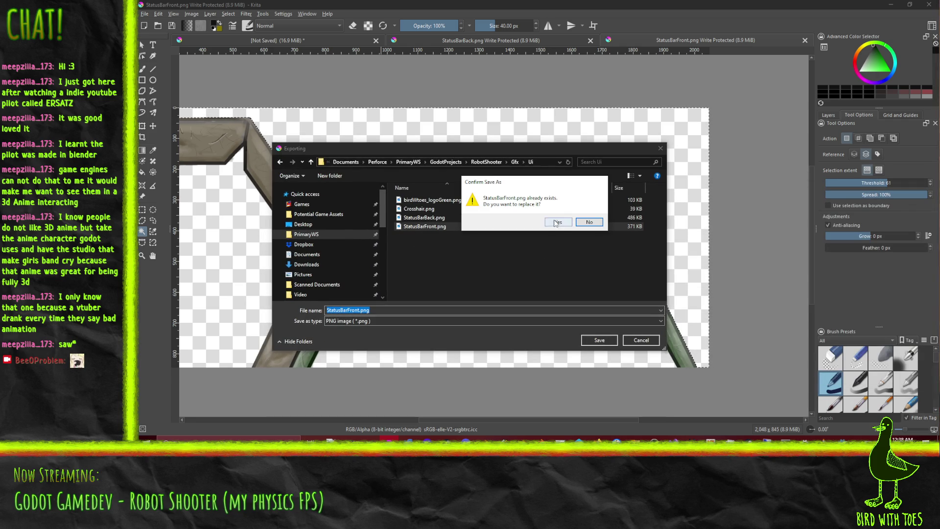
click(556, 222)
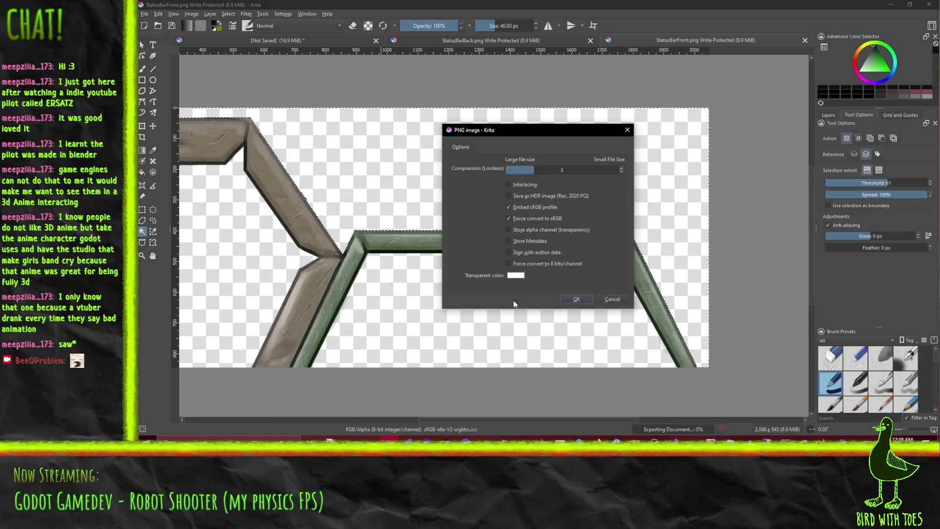
Step: Confirm the PNG export options with Store alpha channel (transparency) enabled
click(514, 275)
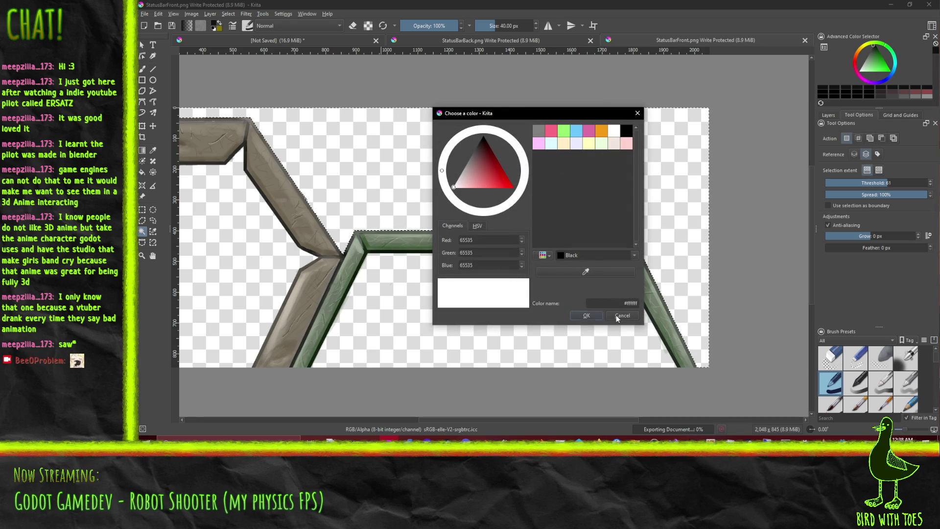
click(603, 315)
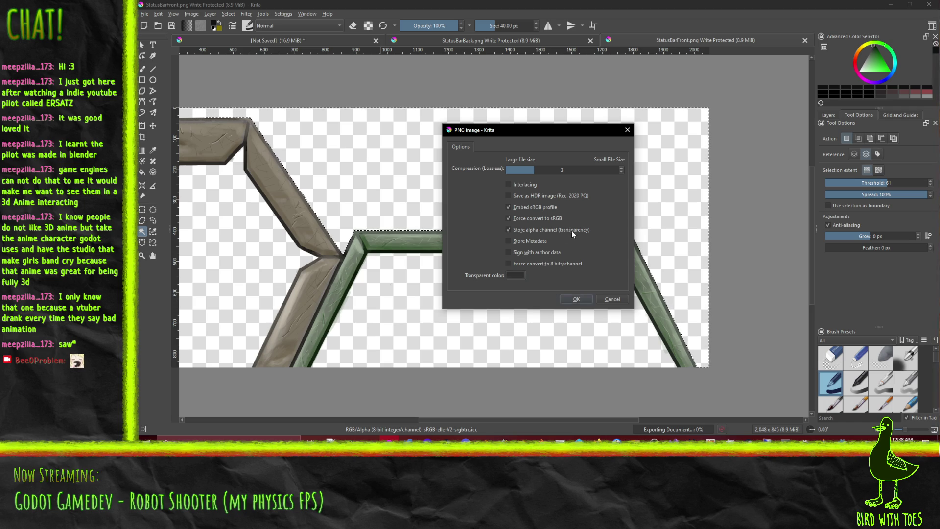
click(576, 299)
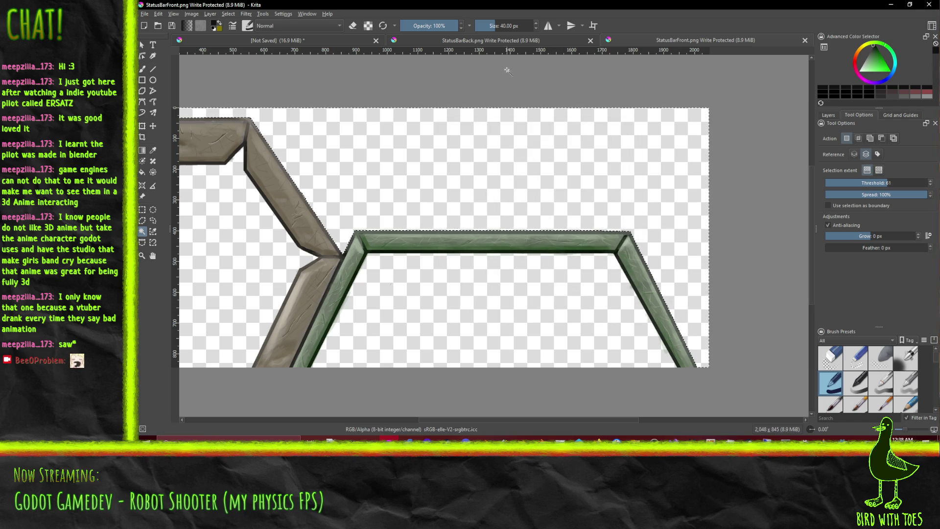
Step: Export StatusBarBack.png over the project's copy with transparency, then switch to Godot
click(482, 41)
click(147, 14)
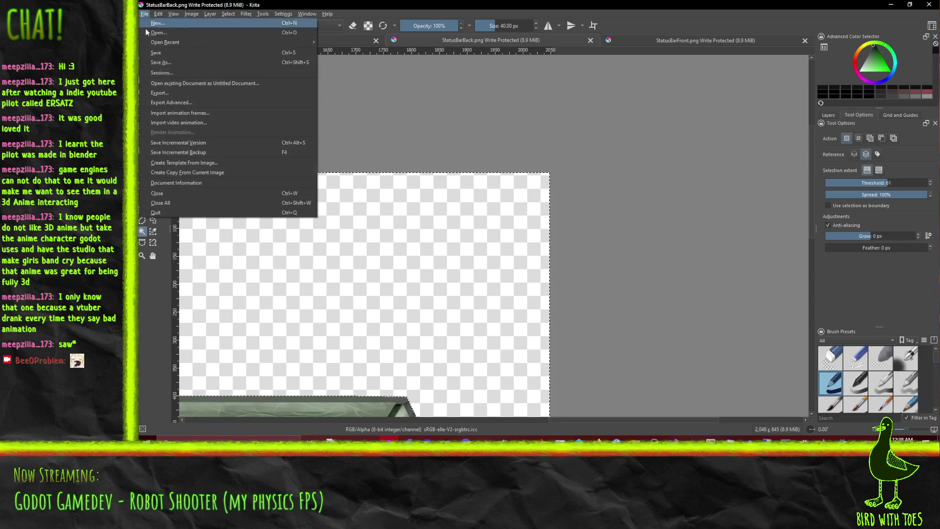
click(180, 94)
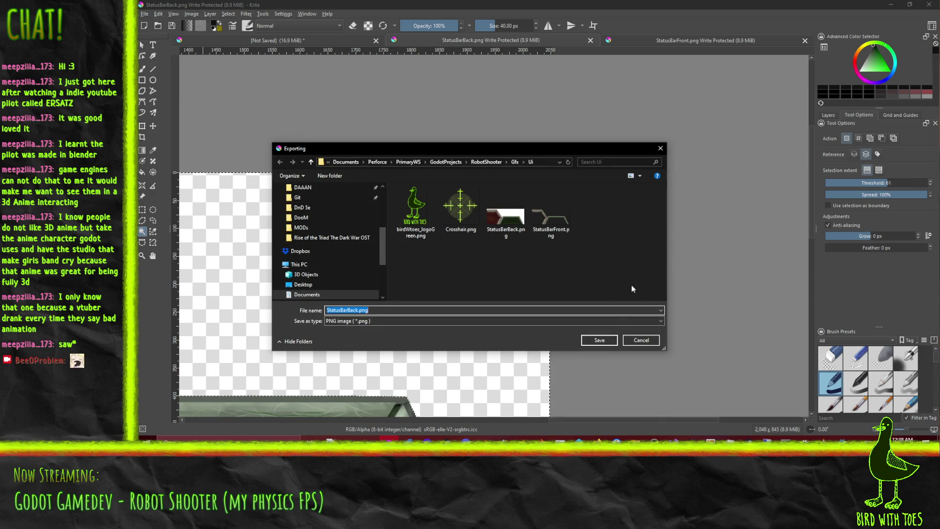
click(610, 341)
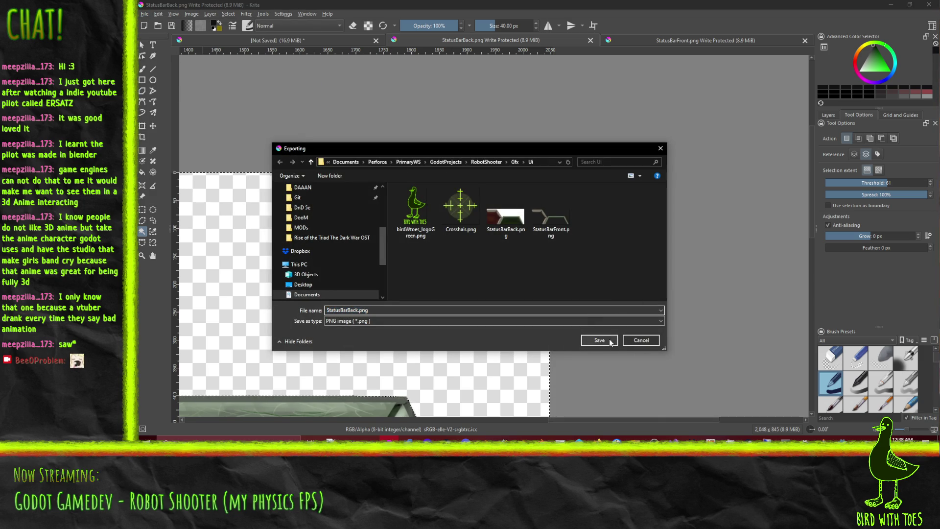
click(557, 226)
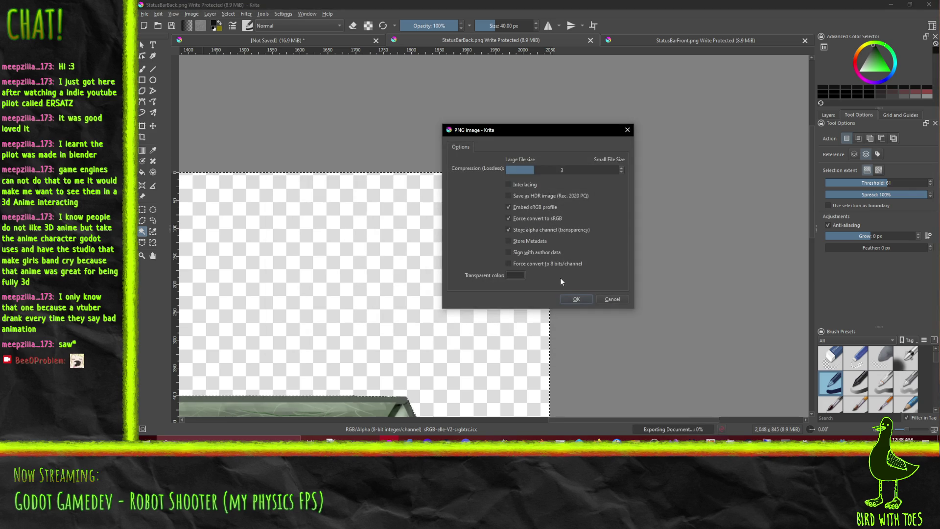
click(575, 300)
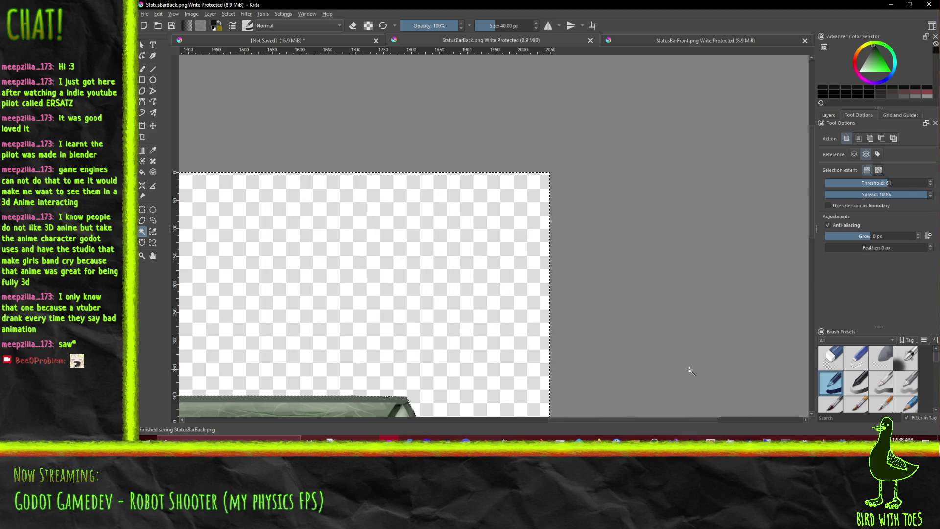
click(840, 452)
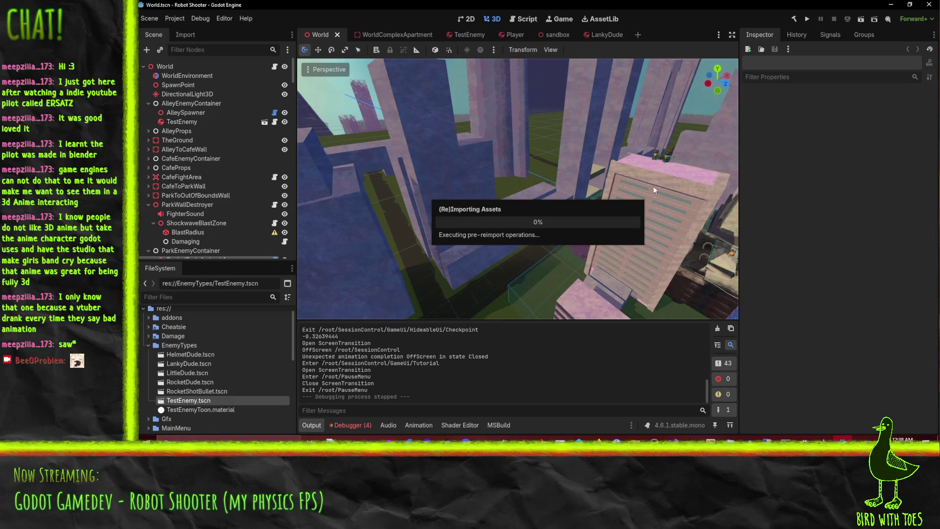
click(807, 19)
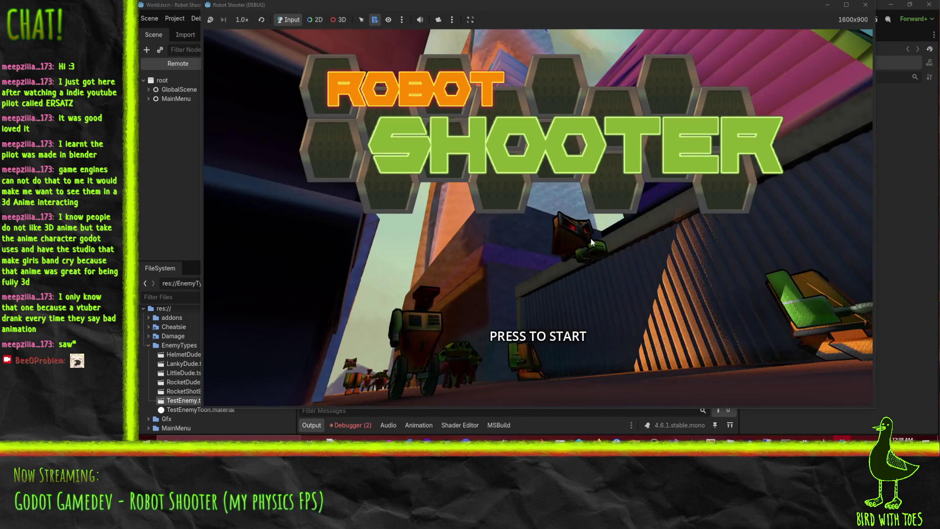
click(591, 238)
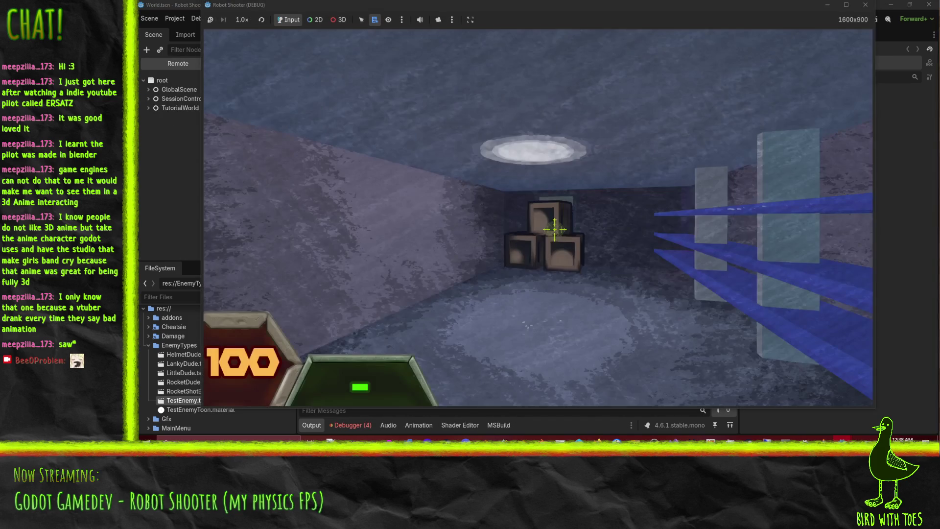
key(w)
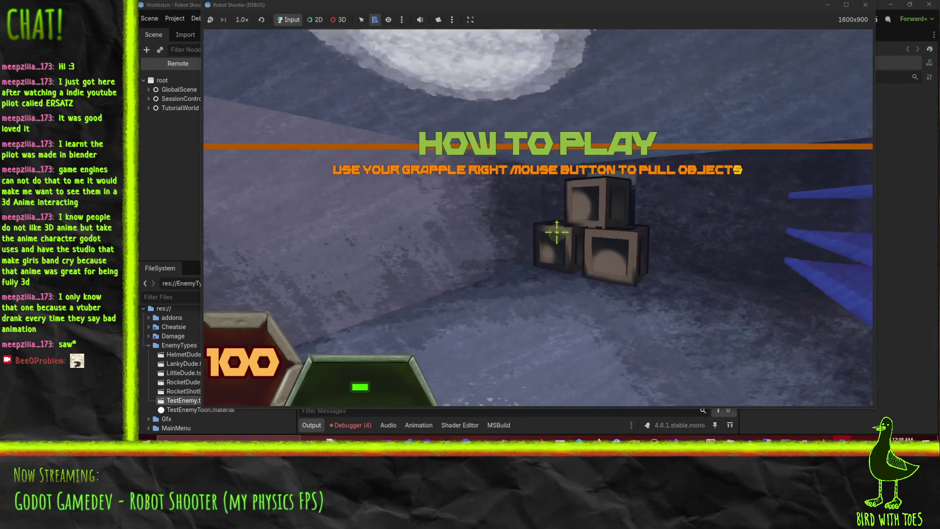
key(s)
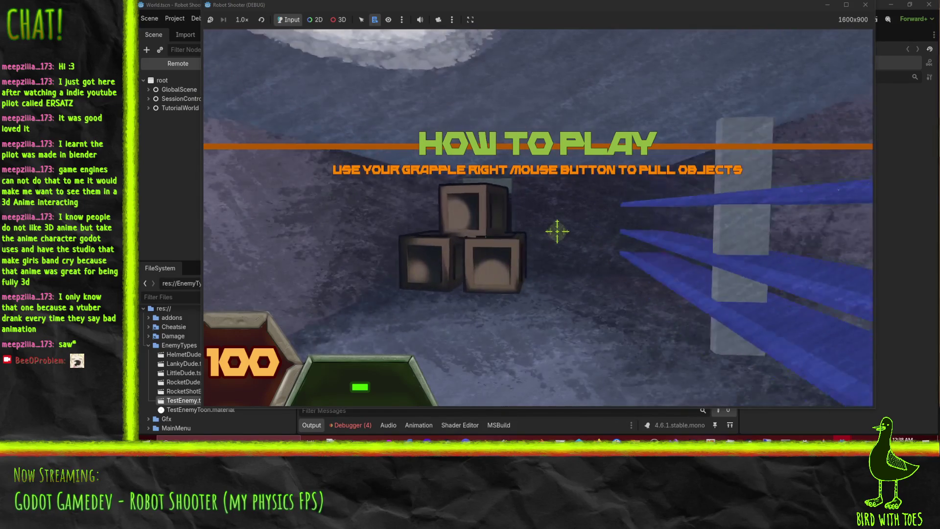
key(w)
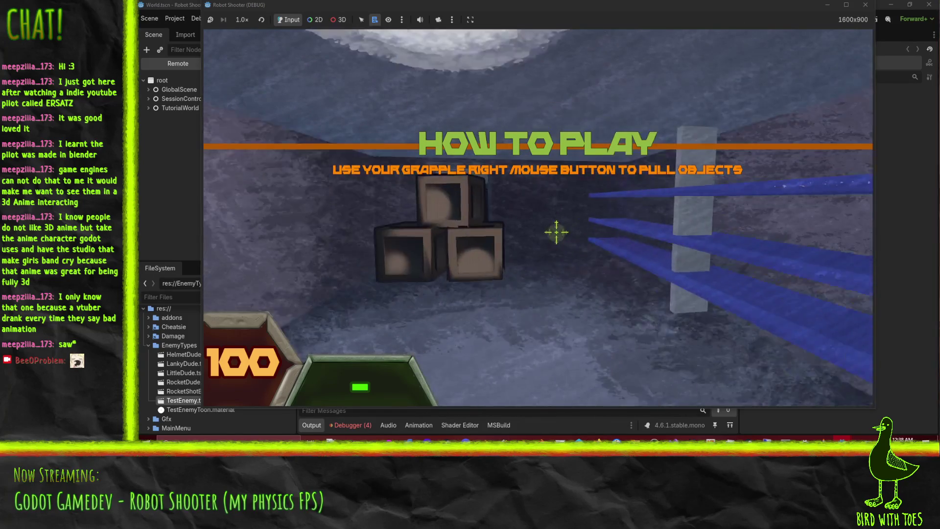
key(w)
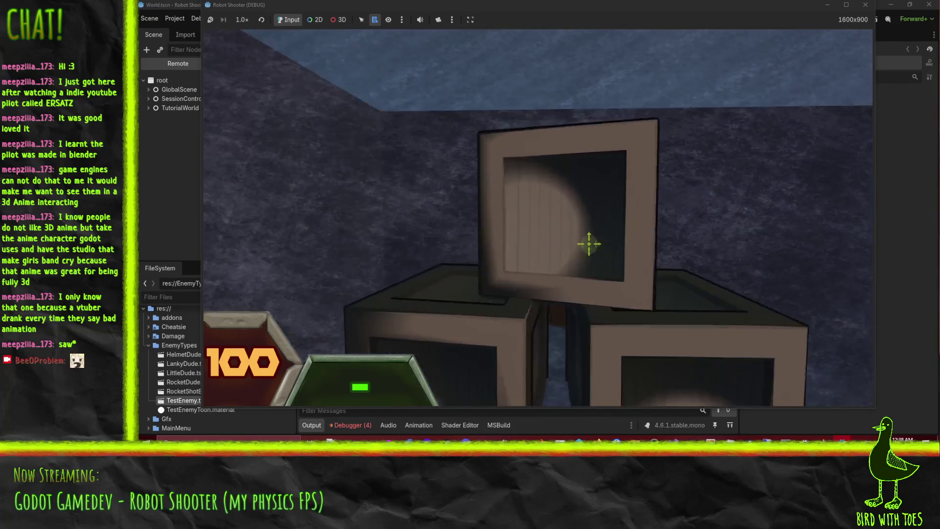
key(s)
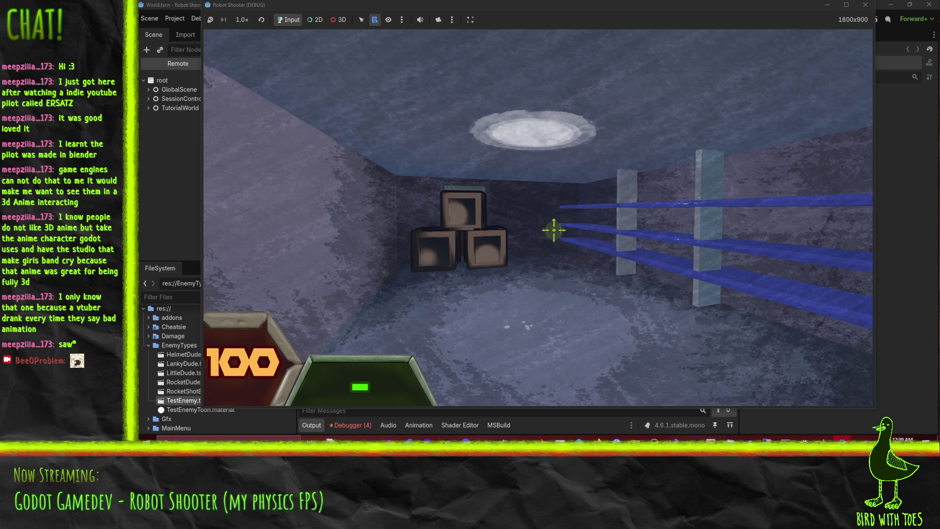
key(Escape)
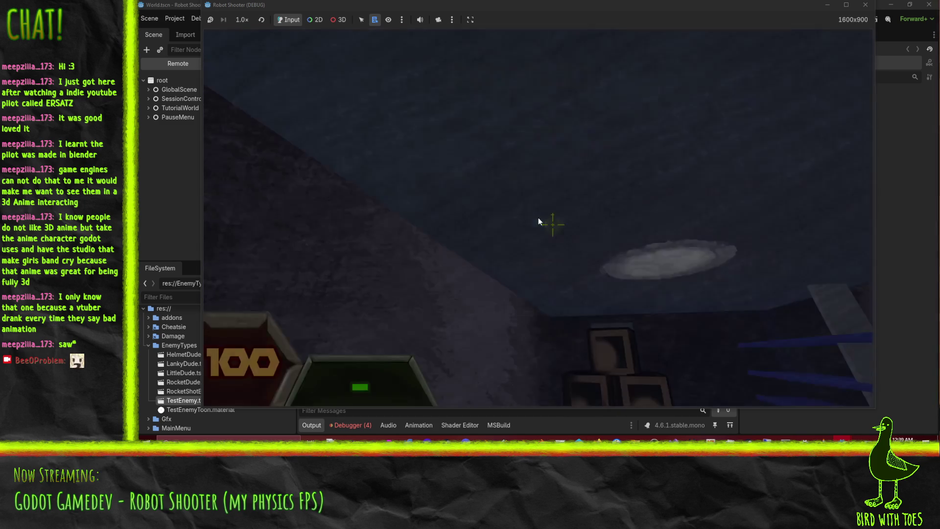
click(539, 319)
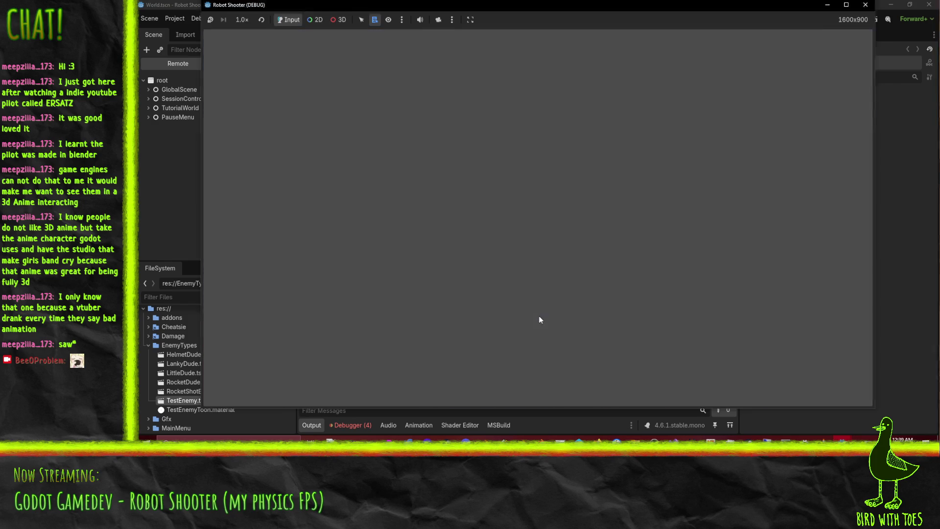
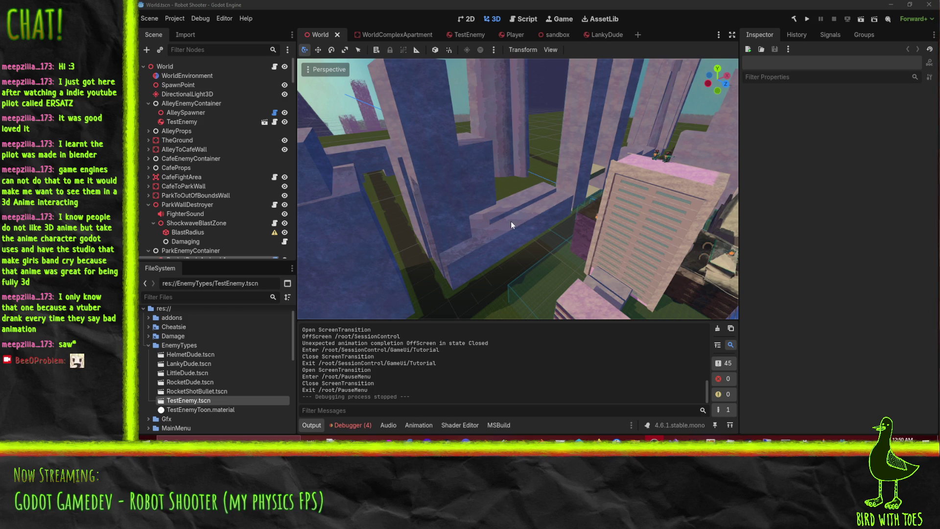
Step: Orbit the city view across the stepped blocks, the pink tower and the rooftops
mouse_move(489, 210)
mouse_down()
mouse_move(538, 257)
mouse_move(559, 257)
mouse_move(496, 187)
mouse_move(388, 140)
mouse_move(577, 186)
mouse_move(498, 198)
mouse_move(571, 227)
mouse_move(453, 146)
mouse_move(401, 153)
mouse_move(458, 211)
mouse_move(532, 131)
mouse_move(492, 143)
mouse_move(507, 157)
mouse_move(639, 155)
mouse_move(610, 175)
mouse_move(451, 183)
mouse_move(480, 147)
mouse_move(471, 95)
mouse_up()
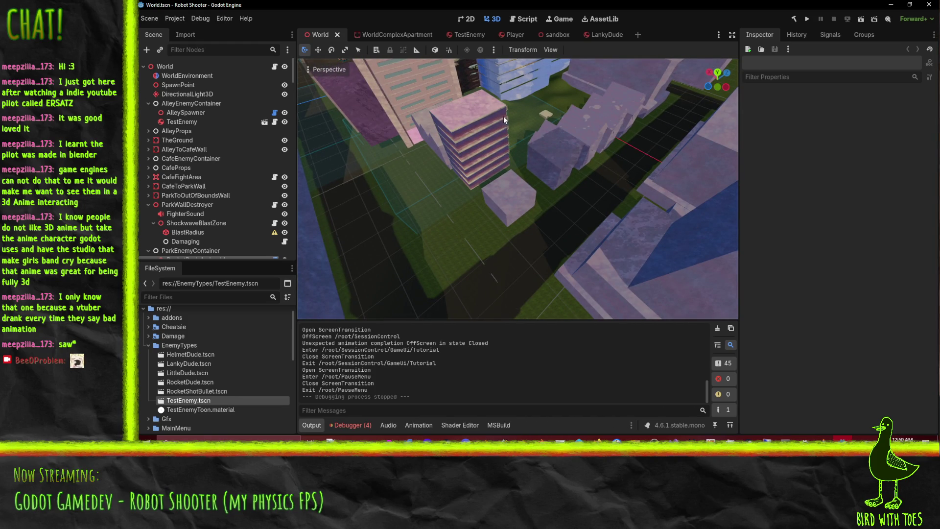
mouse_move(579, 193)
mouse_down()
mouse_move(466, 198)
mouse_move(492, 201)
mouse_move(589, 105)
mouse_move(598, 151)
mouse_move(560, 118)
mouse_up()
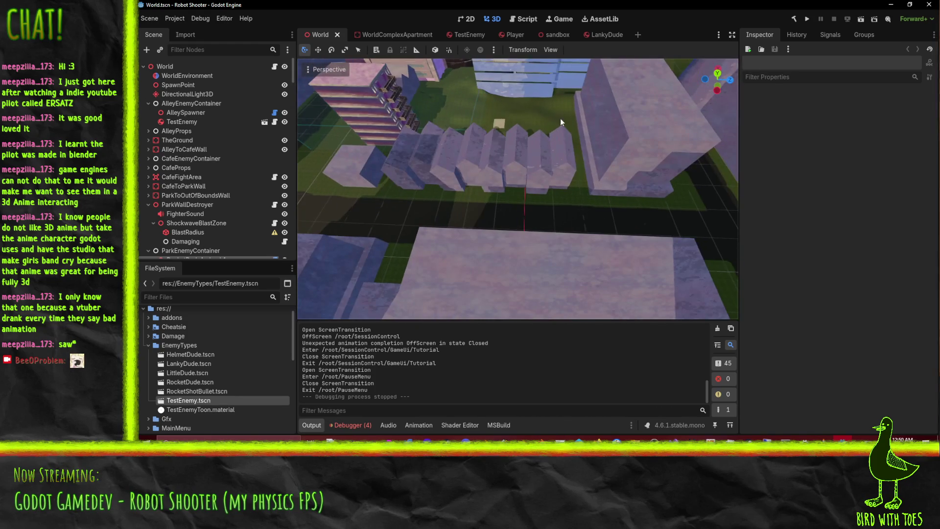
mouse_move(571, 207)
mouse_down()
mouse_move(503, 195)
mouse_move(492, 178)
mouse_move(502, 216)
mouse_move(395, 175)
mouse_move(415, 255)
mouse_move(445, 283)
mouse_move(502, 295)
mouse_move(480, 269)
mouse_move(622, 157)
mouse_move(435, 178)
mouse_move(597, 256)
mouse_move(546, 237)
mouse_up()
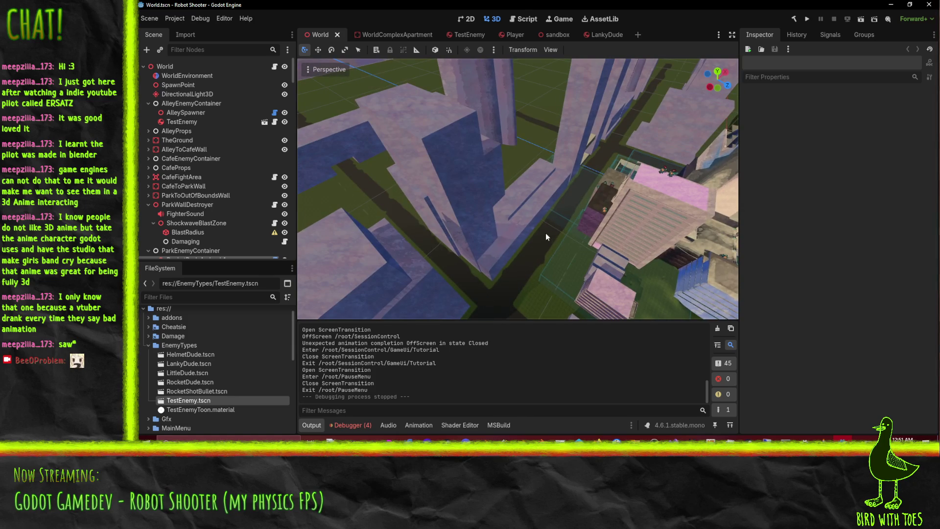
mouse_move(582, 266)
mouse_down()
mouse_move(566, 239)
mouse_move(615, 255)
mouse_move(605, 255)
mouse_up()
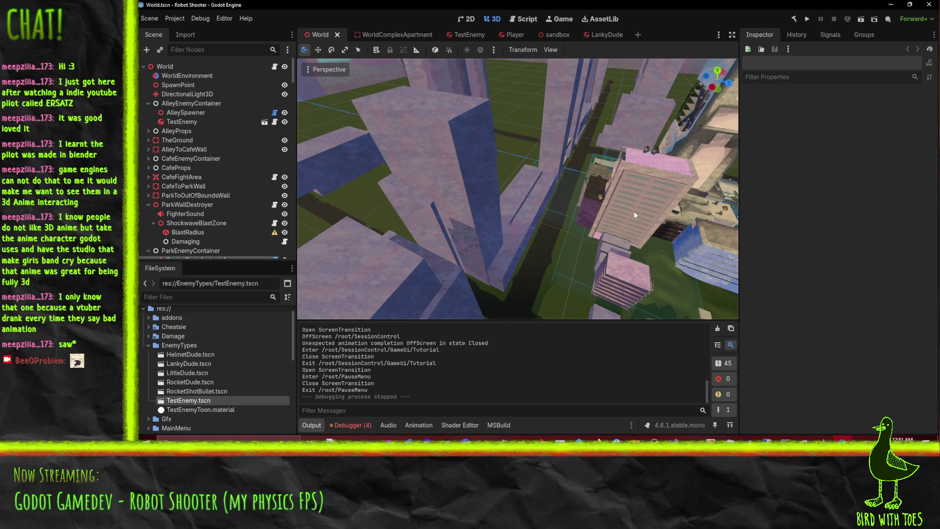
scroll(633, 210, up, 5)
drag(578, 236, 343, 208)
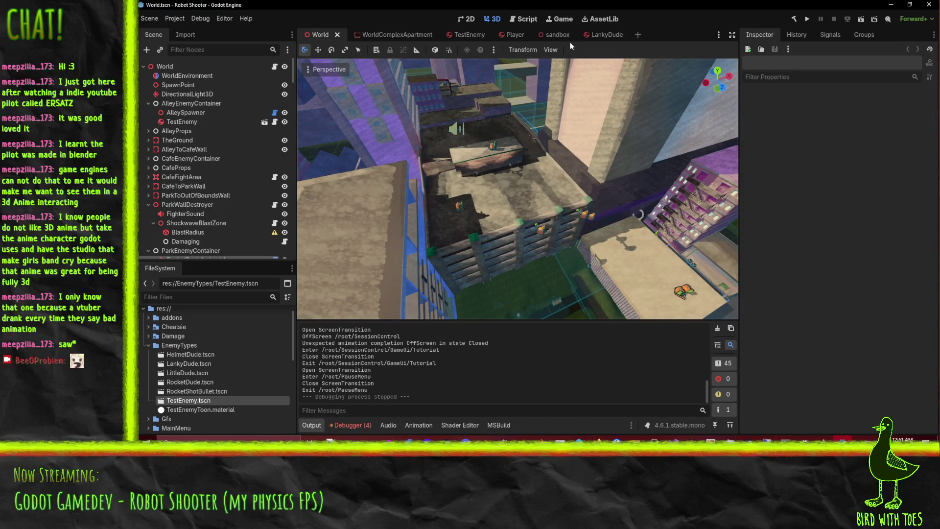
Step: In the sandbox scene, delete the HelmetDude enemy
click(552, 35)
mouse_move(620, 198)
mouse_down()
mouse_move(524, 209)
mouse_move(650, 213)
mouse_move(390, 148)
mouse_move(406, 150)
mouse_up()
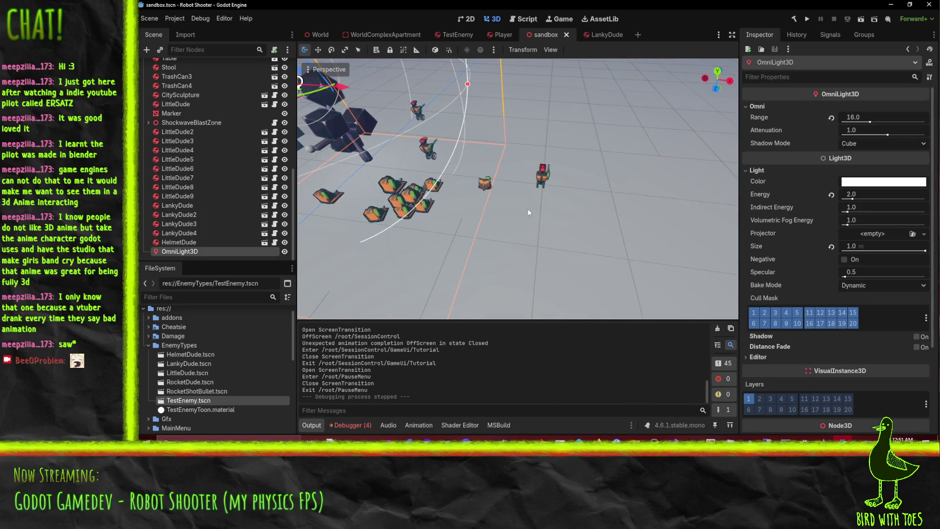
click(503, 186)
key(Delete)
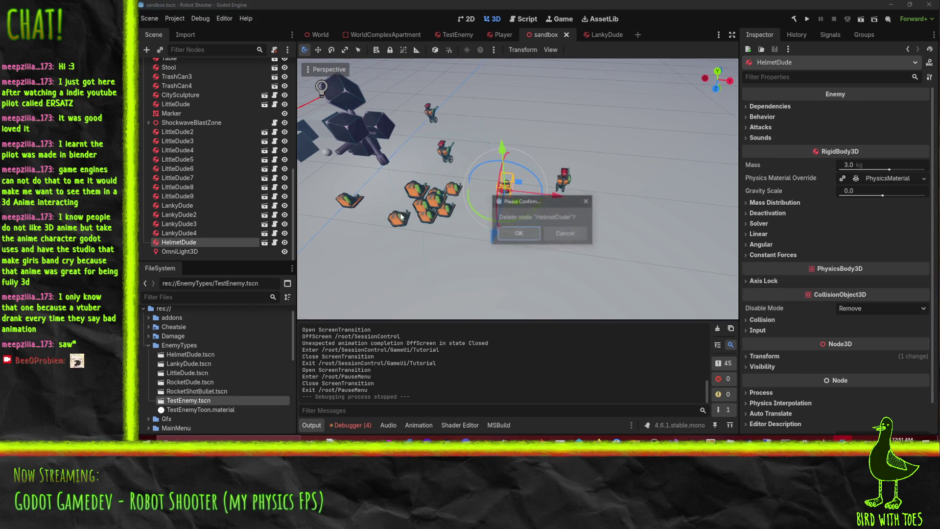
click(522, 235)
Step: Delete the LittleDude2 enemy, then save and run the sandbox scene
drag(355, 204, 619, 225)
click(589, 227)
key(Delete)
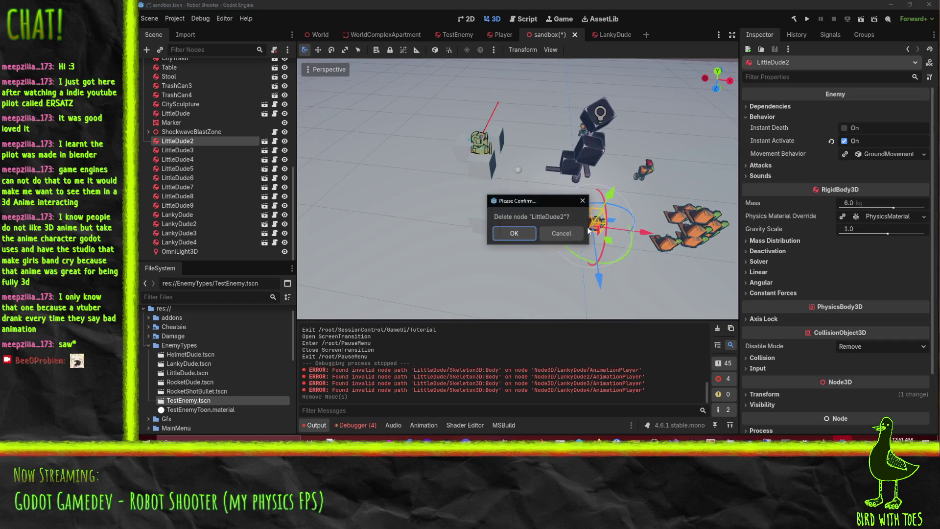
click(527, 233)
mouse_move(550, 239)
mouse_down()
mouse_move(389, 228)
mouse_move(399, 240)
mouse_up()
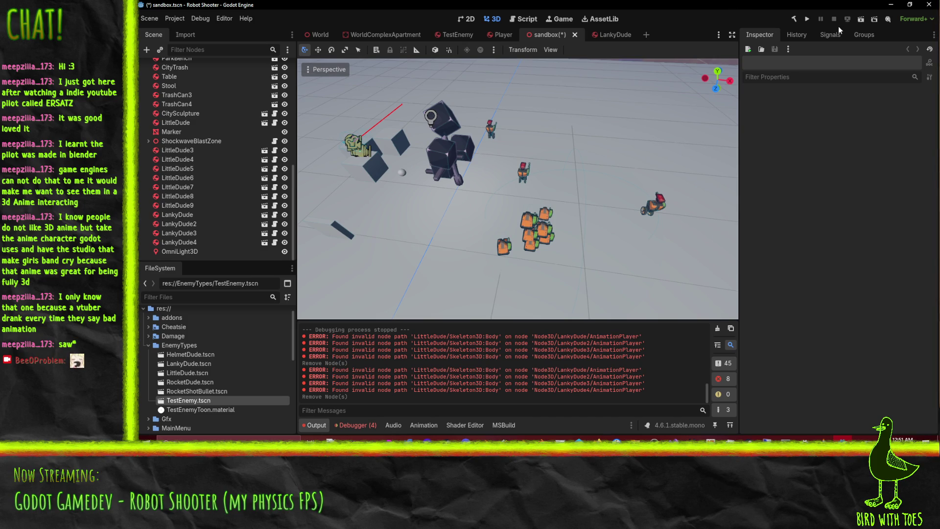
click(866, 19)
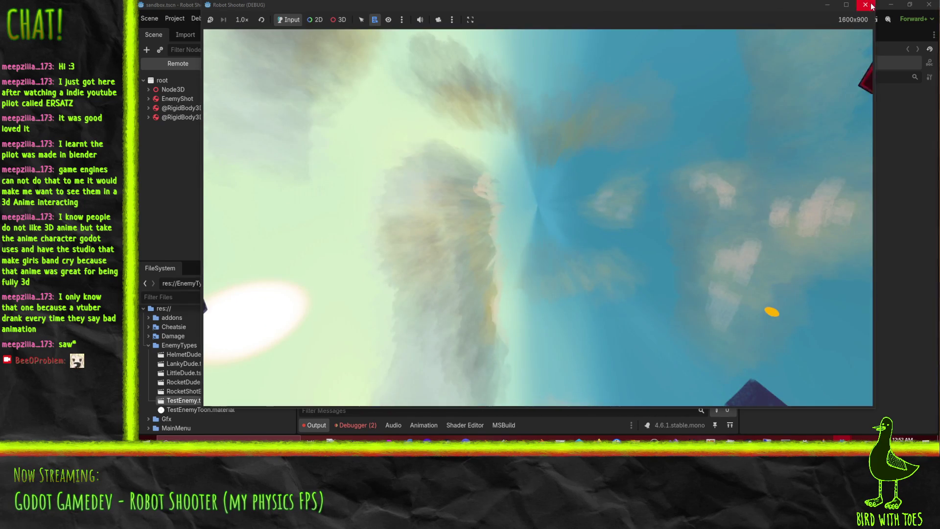
Step: Close the running game, clear the Output log, and return to Visual Studio
click(865, 5)
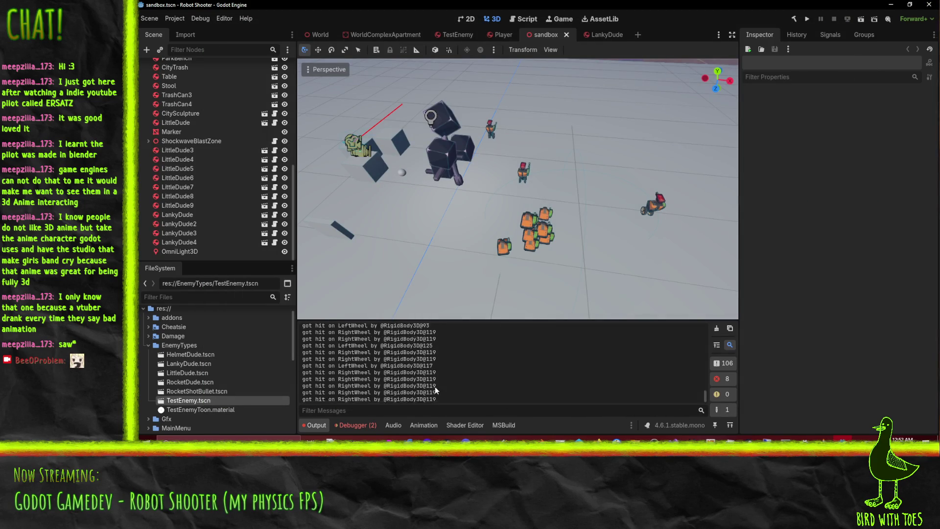
click(715, 331)
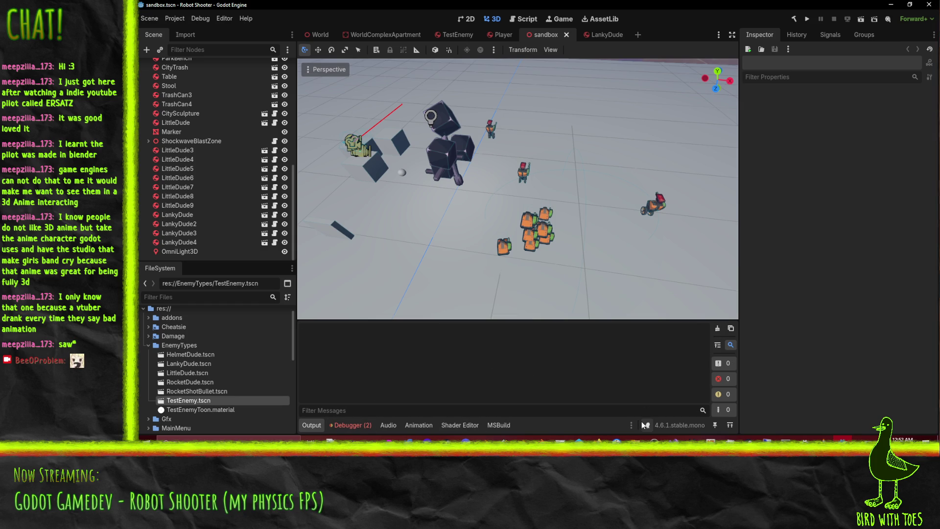
click(655, 438)
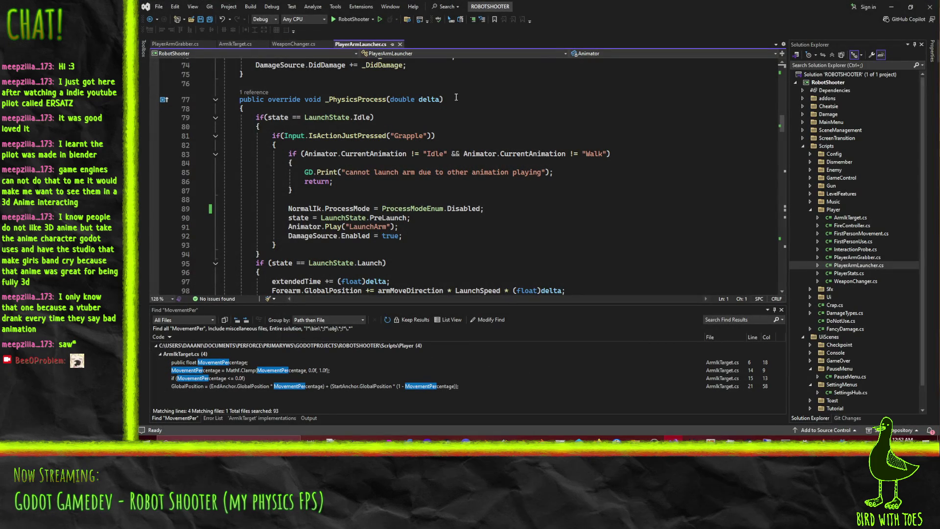
Step: Open GroundMovement.cs from the Enemy scripts folder and scroll through it
click(810, 209)
click(810, 170)
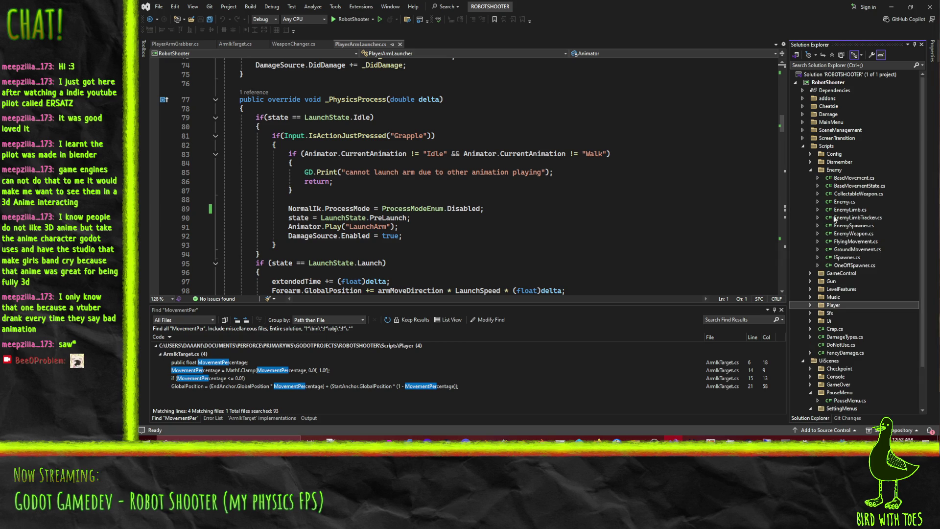
click(855, 250)
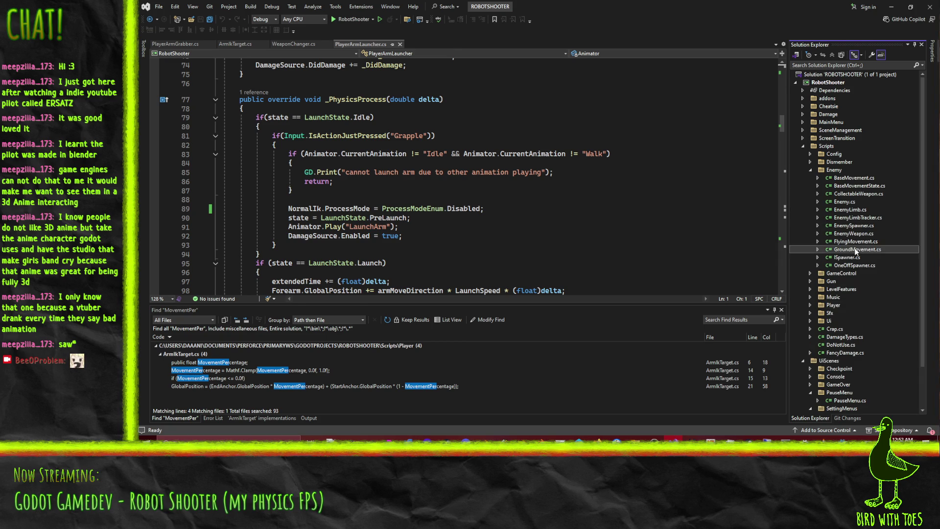
double_click(856, 250)
scroll(530, 205, down, 5)
scroll(530, 205, down, 9)
scroll(497, 228, down, 7)
scroll(496, 229, down, 7)
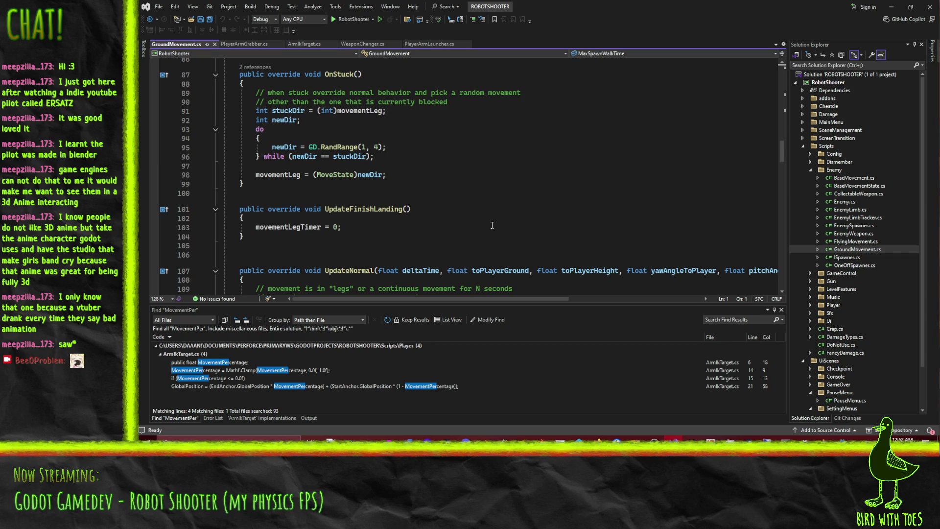
scroll(465, 147, up, 2)
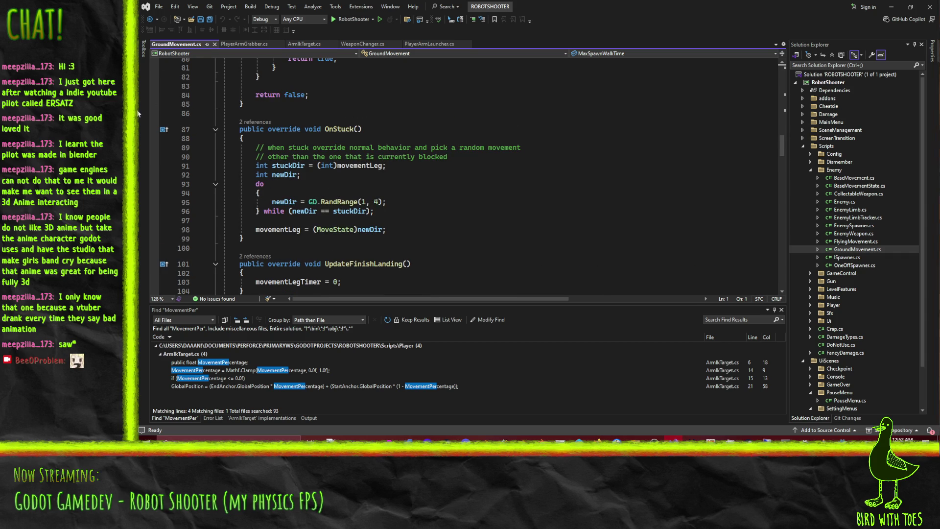
Step: Follow OnStuck's references to its call in Enemy.cs and inspect groundVelInst on line 280
click(255, 122)
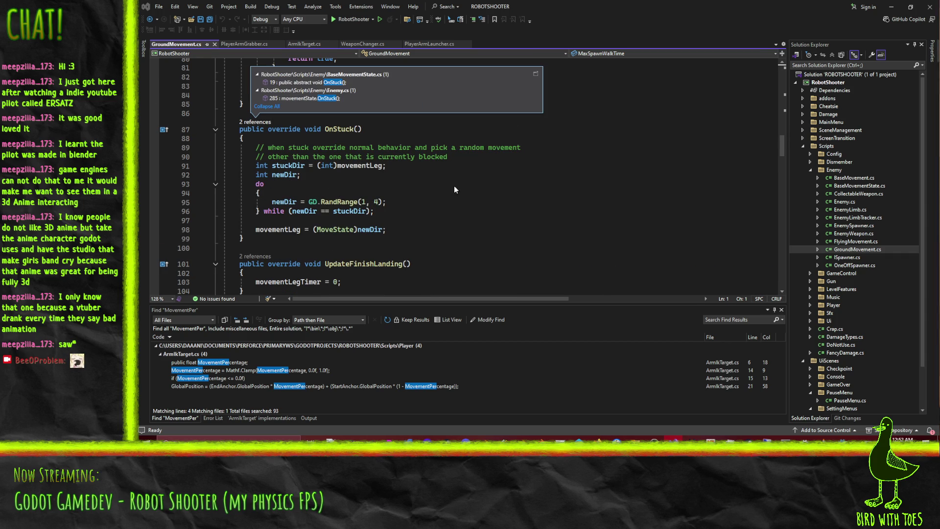
double_click(313, 98)
scroll(496, 221, up, 1)
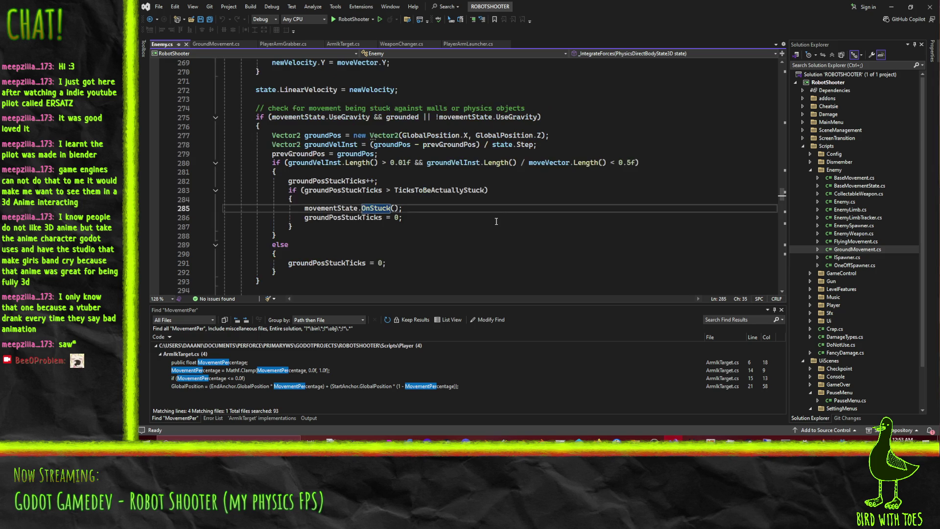
click(416, 213)
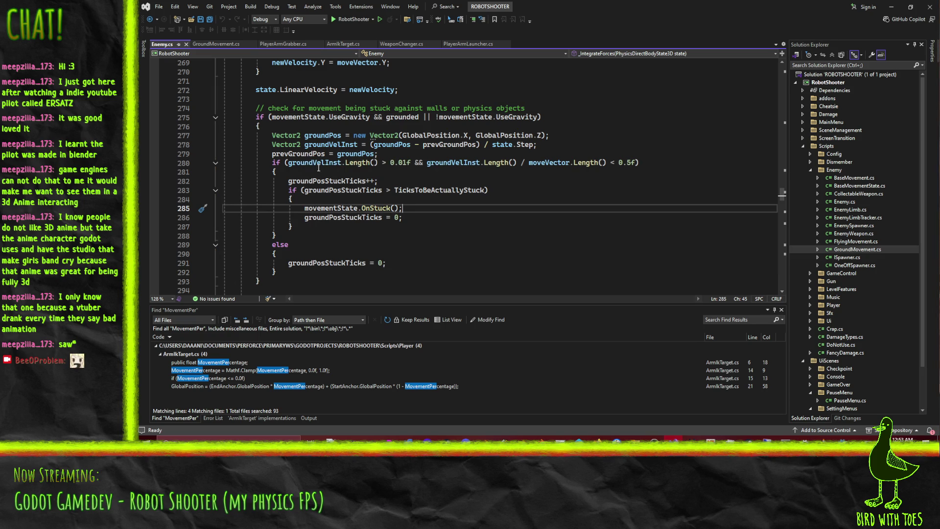
click(312, 165)
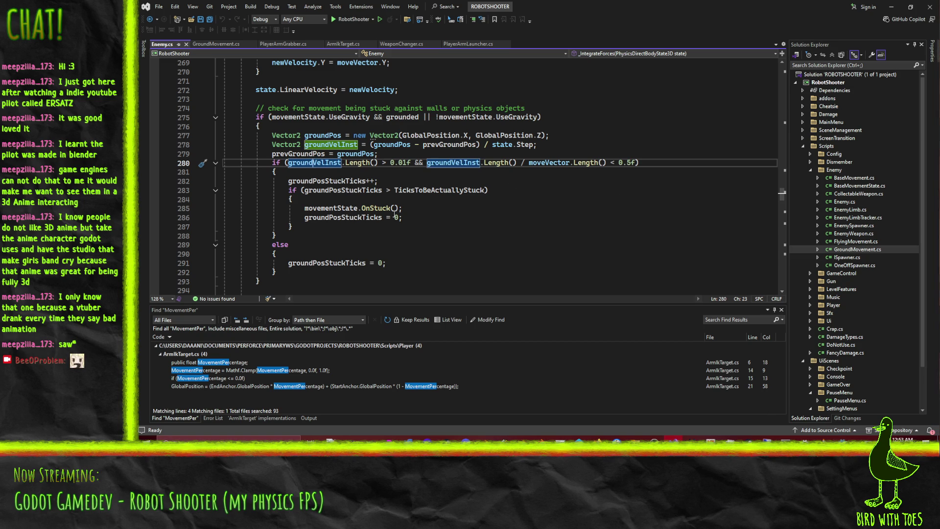
mouse_move(303, 165)
scroll(548, 228, up, 2)
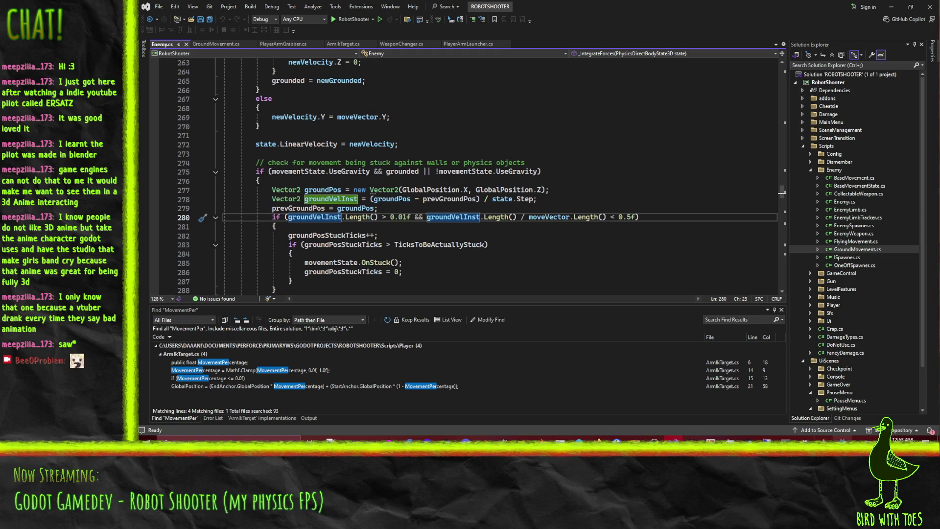
mouse_move(842, 439)
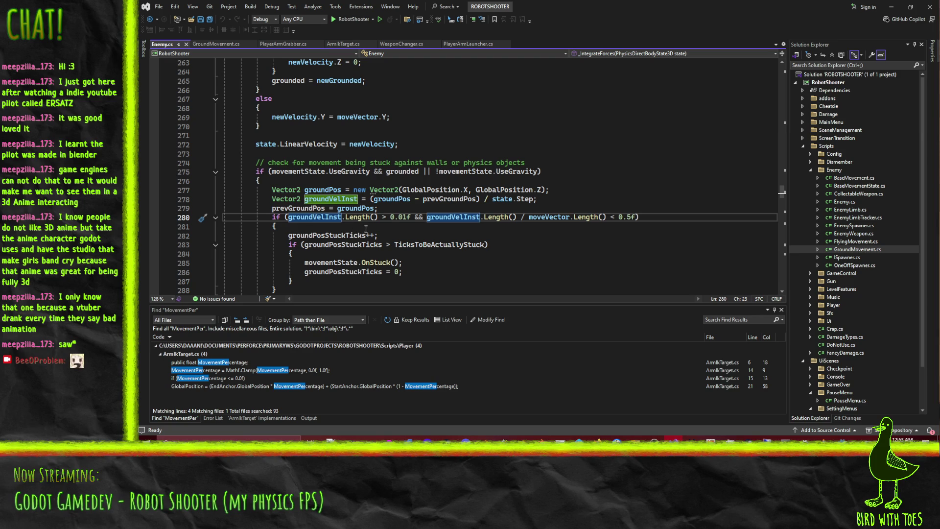
Step: Back in Godot, delete the LankyDude3 robot from the sandbox scene
click(842, 438)
mouse_move(597, 256)
mouse_down()
mouse_move(517, 221)
mouse_move(597, 251)
mouse_up()
scroll(596, 250, down, 3)
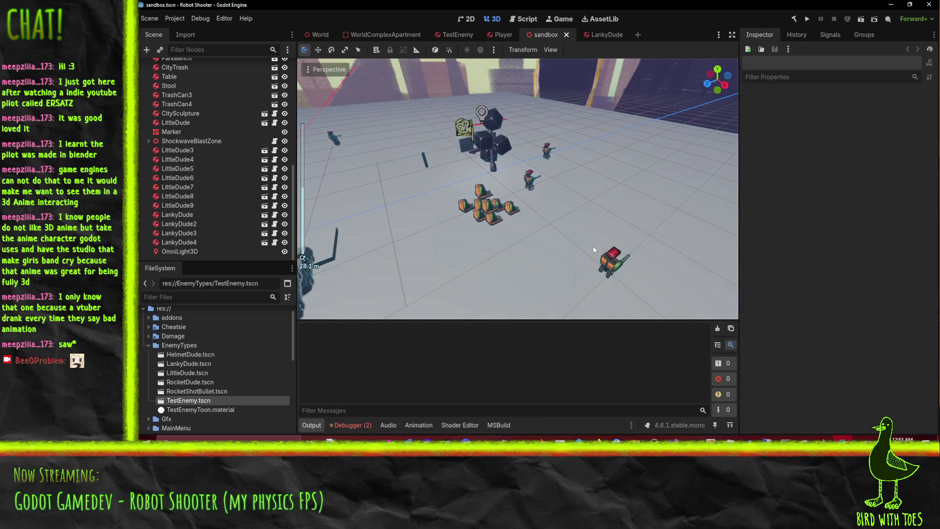
click(609, 276)
mouse_move(442, 246)
mouse_down()
mouse_move(400, 251)
mouse_move(412, 124)
mouse_up()
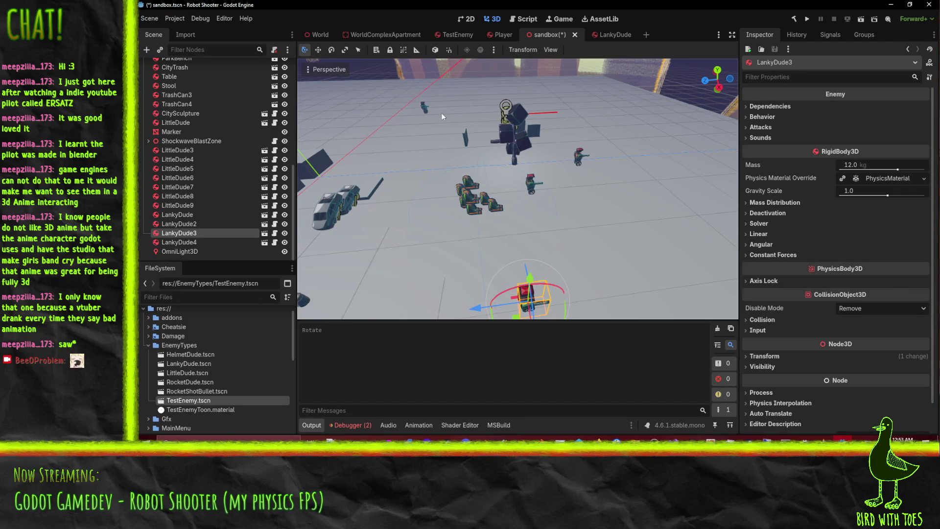
key(Delete)
key(Return)
Step: Delete the LankyDude4 and LankyDude2 robots as well
click(425, 110)
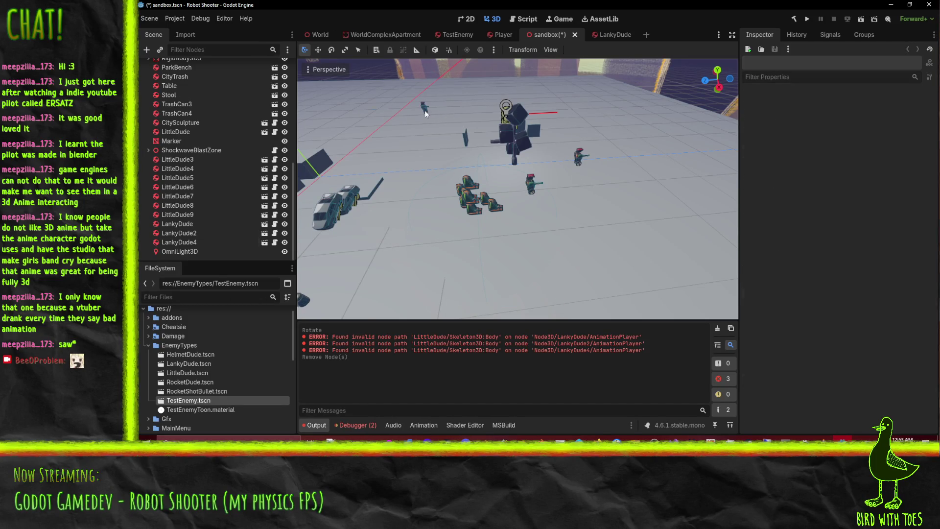
key(Delete)
key(Return)
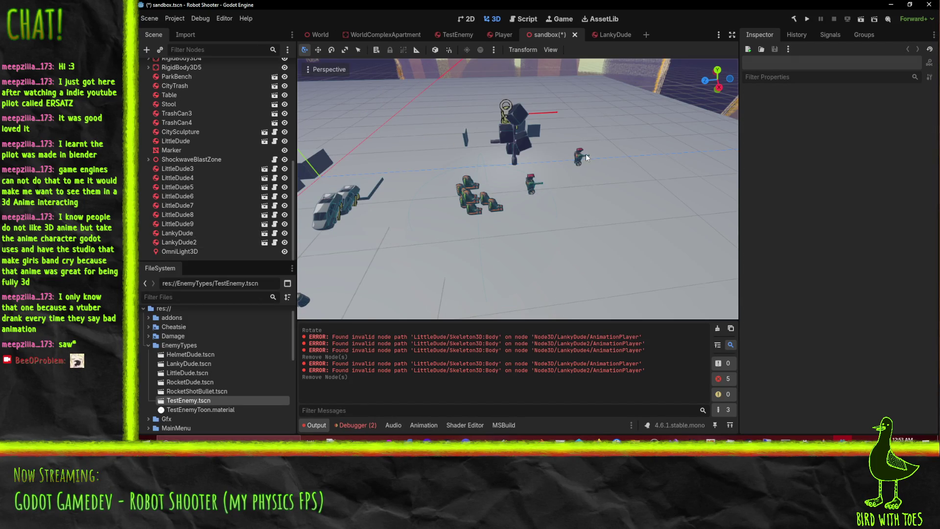
click(586, 154)
key(Delete)
key(Return)
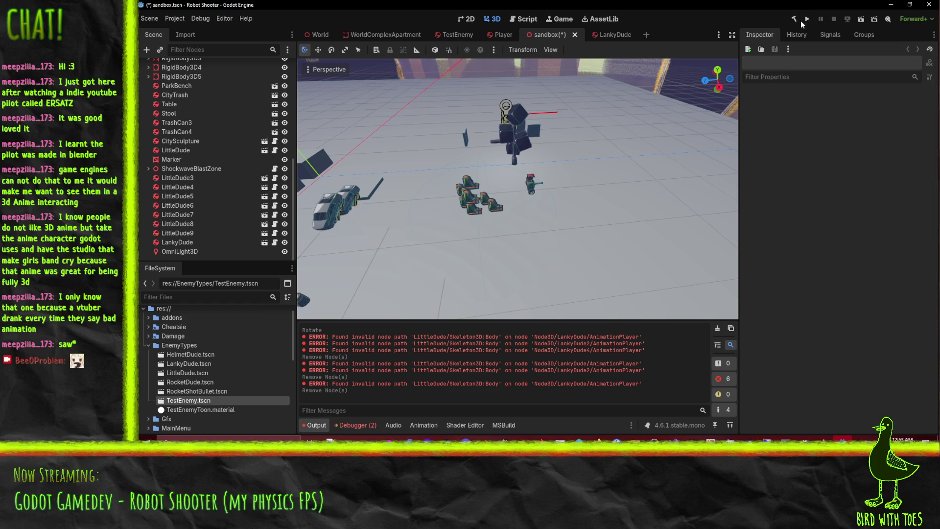
Step: Save and run the sandbox scene, stop it, and run it again
click(806, 19)
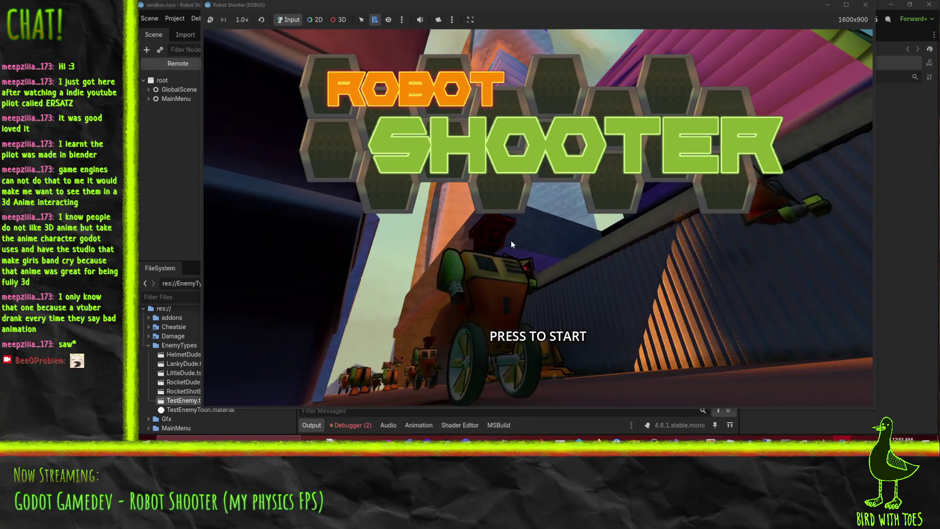
click(832, 21)
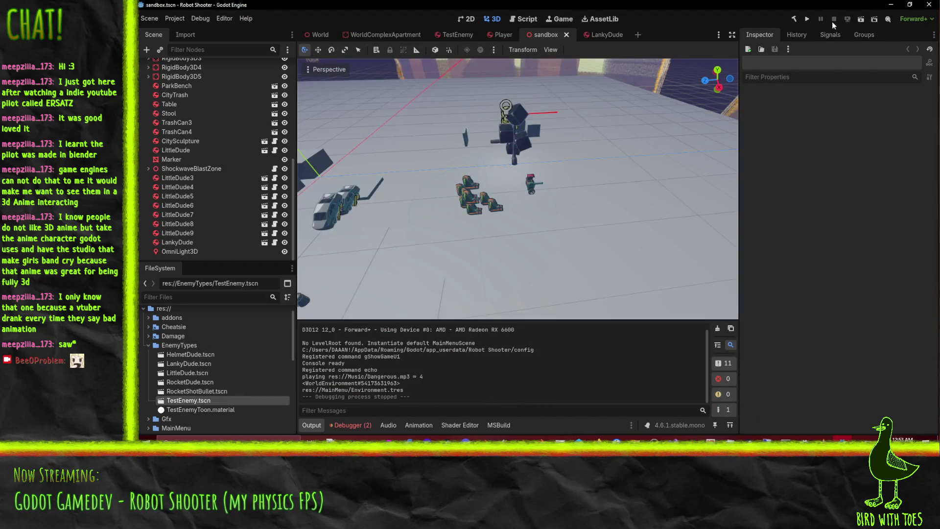
click(860, 19)
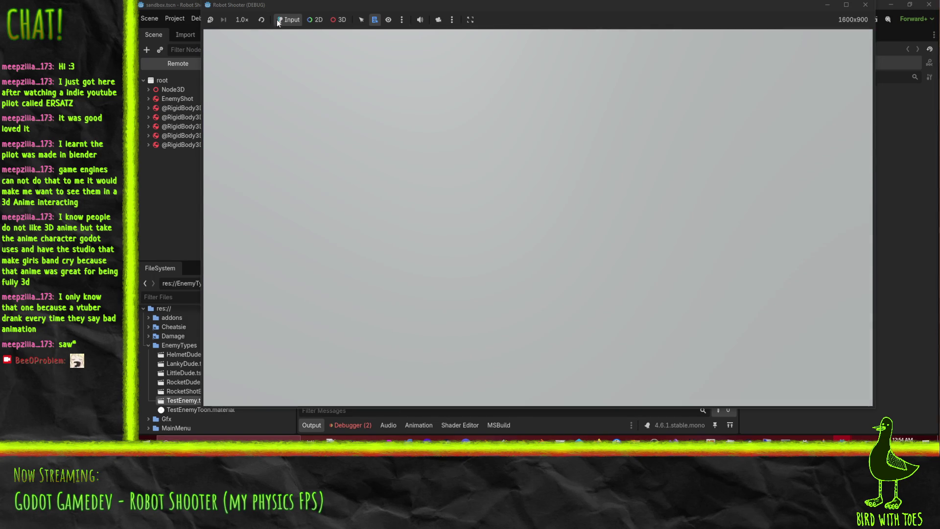
Step: Pause the game, enable camera override and 3D selection, and pick the LankyDude enemy
click(210, 20)
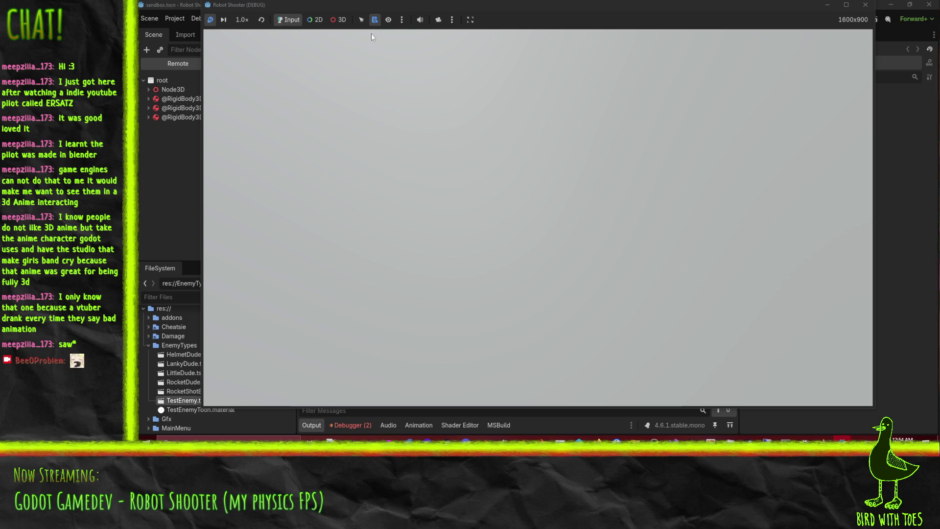
click(437, 21)
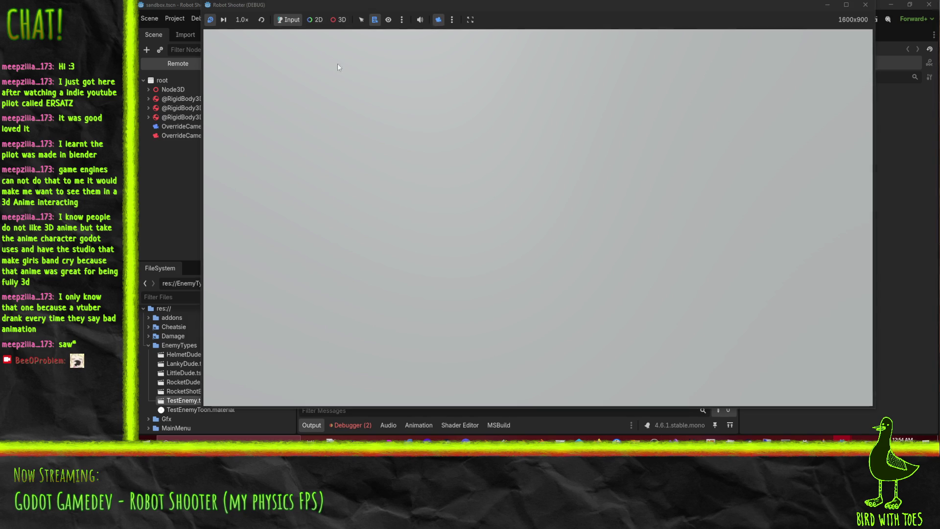
click(334, 22)
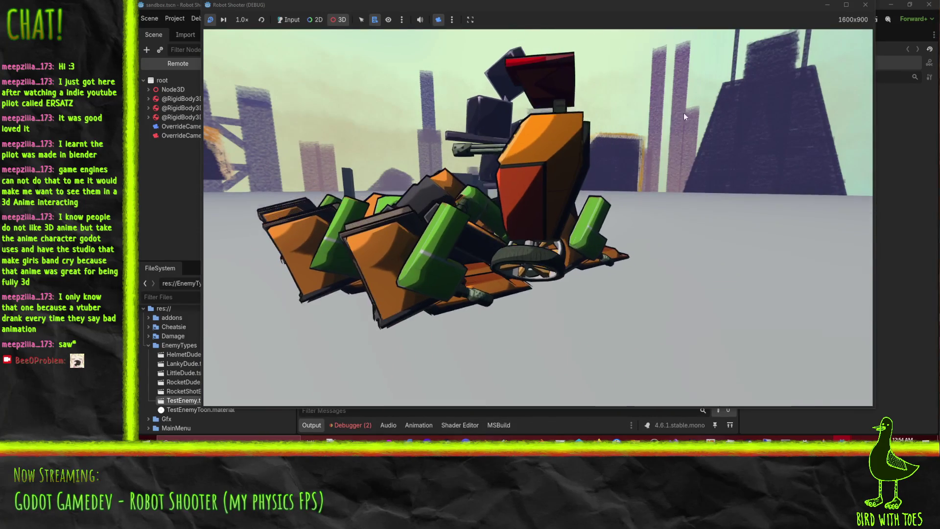
click(527, 152)
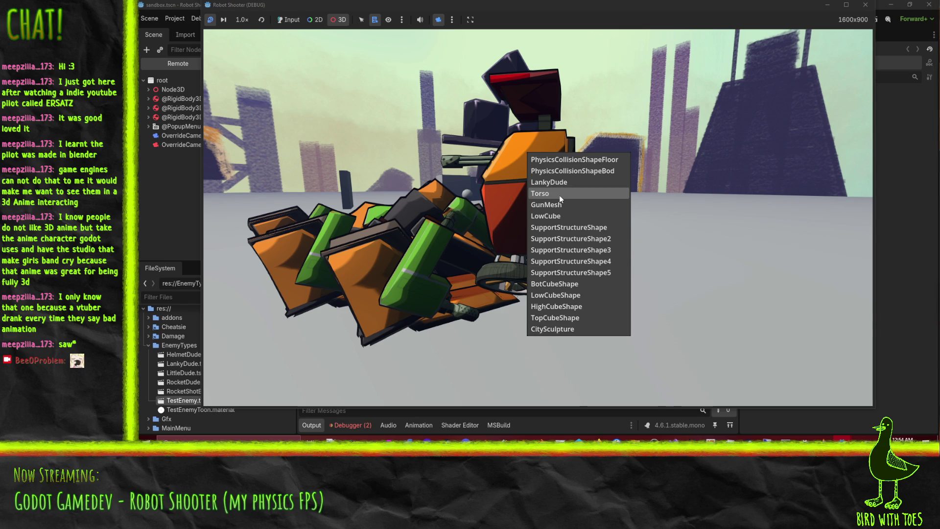
click(549, 182)
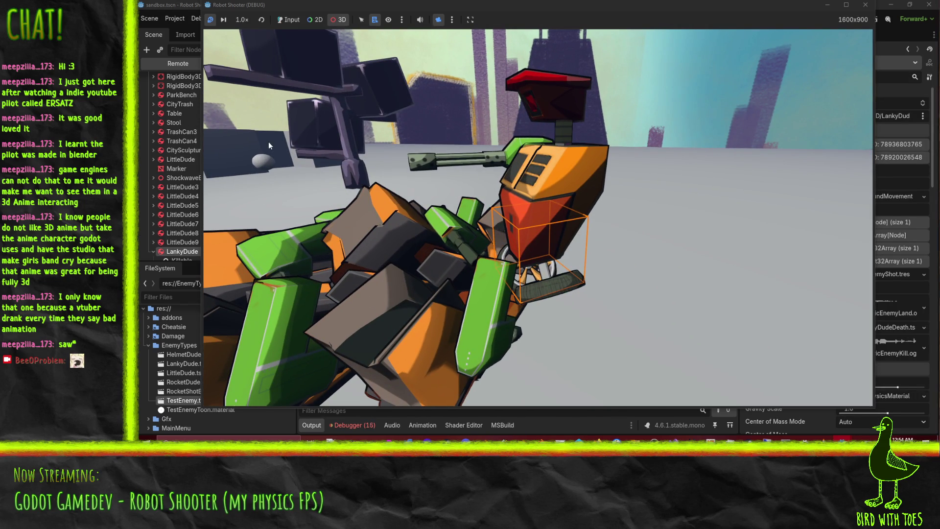
Step: Move the game window to uncover the scene tree, then bring the game back to front
click(402, 20)
click(402, 19)
drag(282, 5, 364, 24)
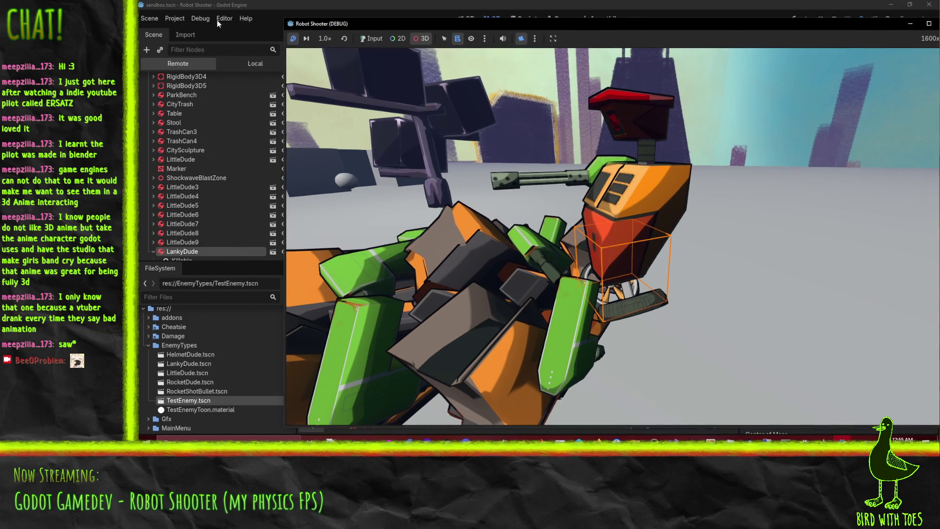
click(200, 18)
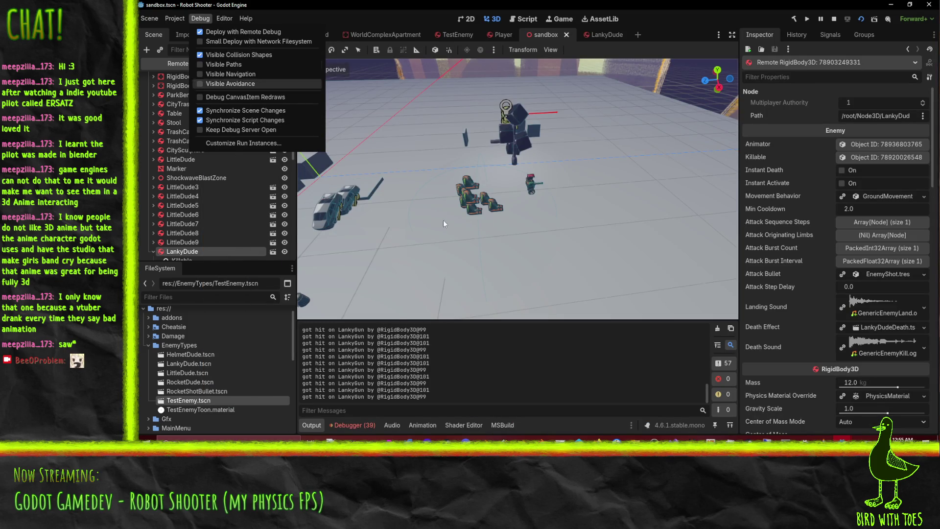
click(842, 438)
click(866, 414)
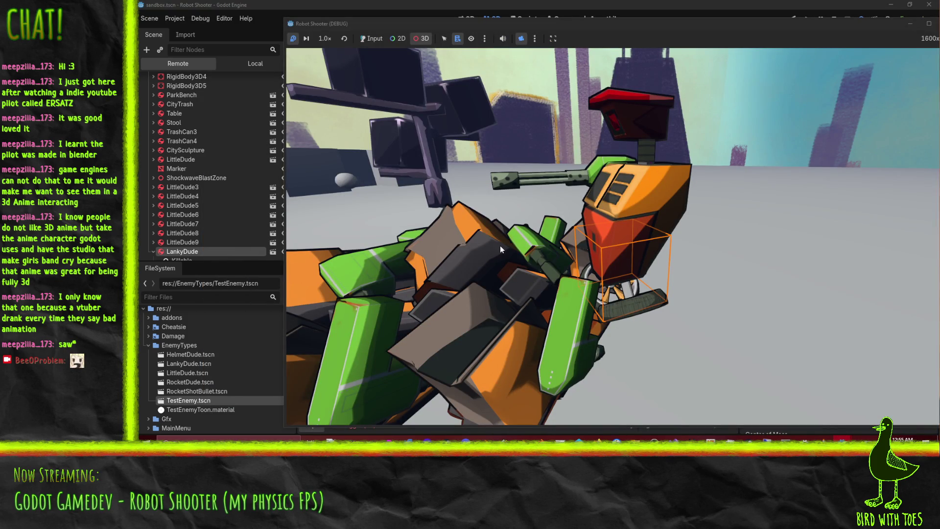
Step: Pause the game and adjust the selection outline, list picking and game camera options
click(319, 39)
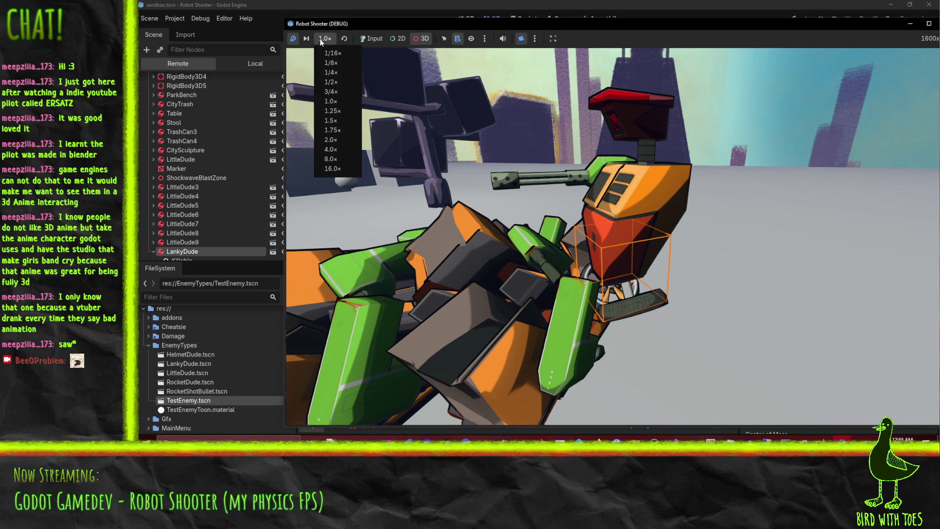
click(292, 40)
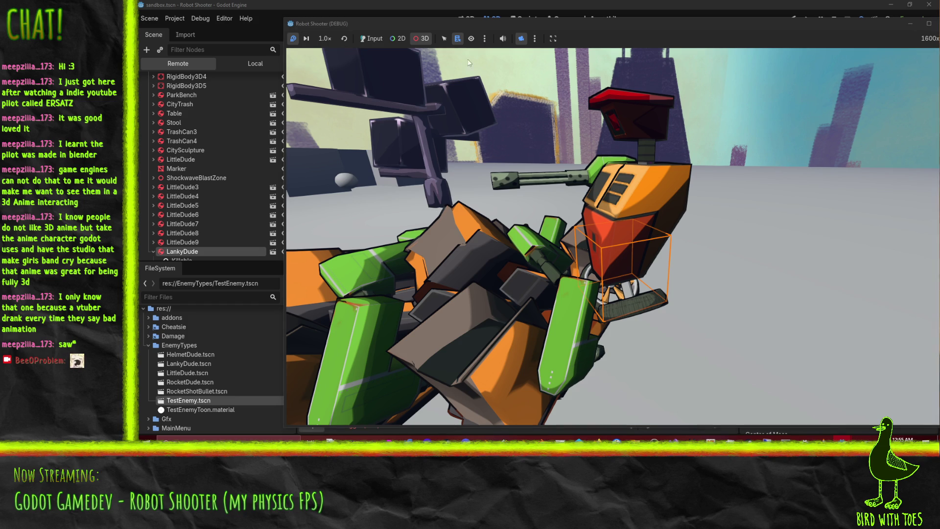
click(470, 40)
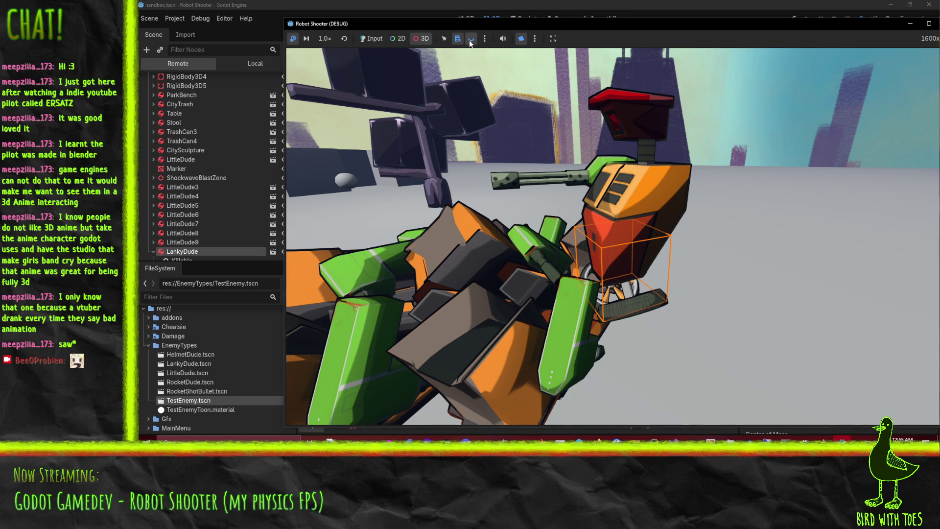
click(469, 40)
click(458, 39)
click(485, 40)
click(485, 39)
click(535, 39)
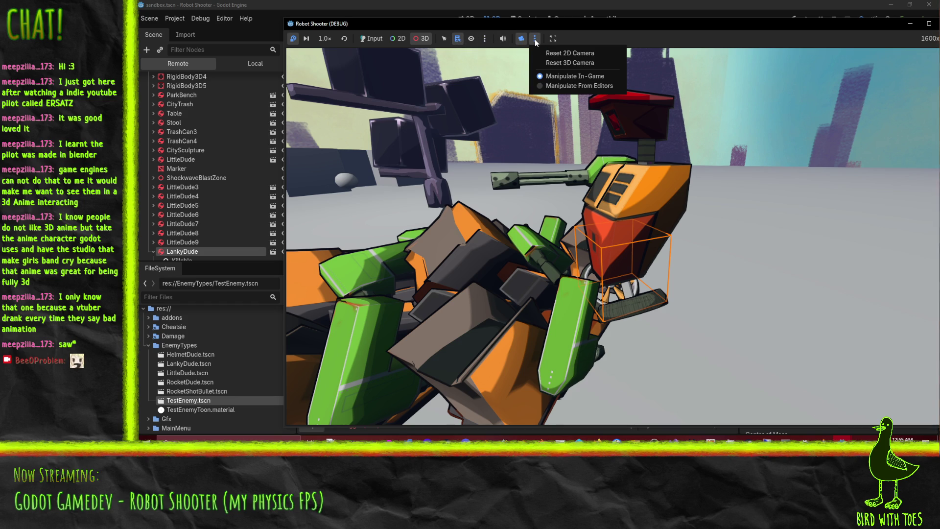
click(579, 34)
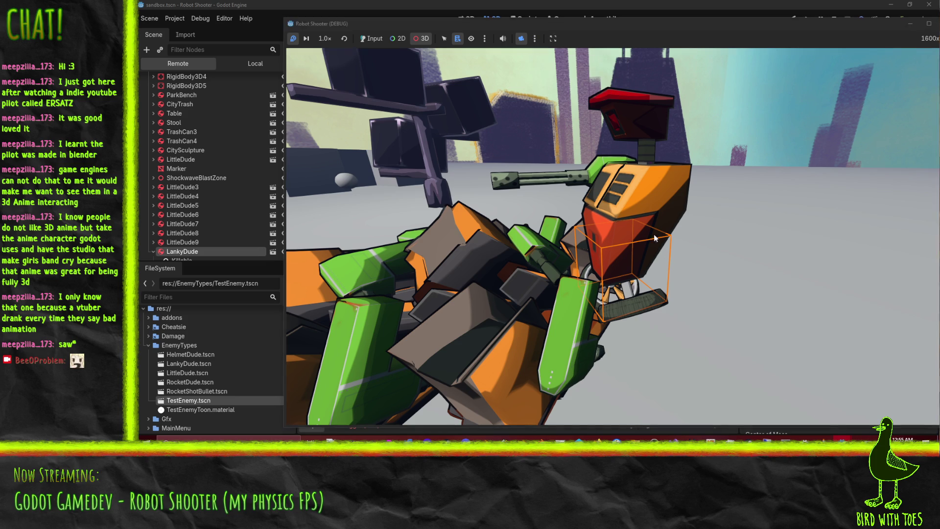
Step: Orbit down onto LankyDude, advance 23 frames to watch it topple, then return to Enemy.cs
mouse_move(646, 214)
mouse_down()
mouse_move(735, 210)
mouse_move(535, 239)
mouse_move(734, 200)
mouse_move(722, 168)
mouse_move(700, 155)
mouse_move(697, 167)
mouse_up()
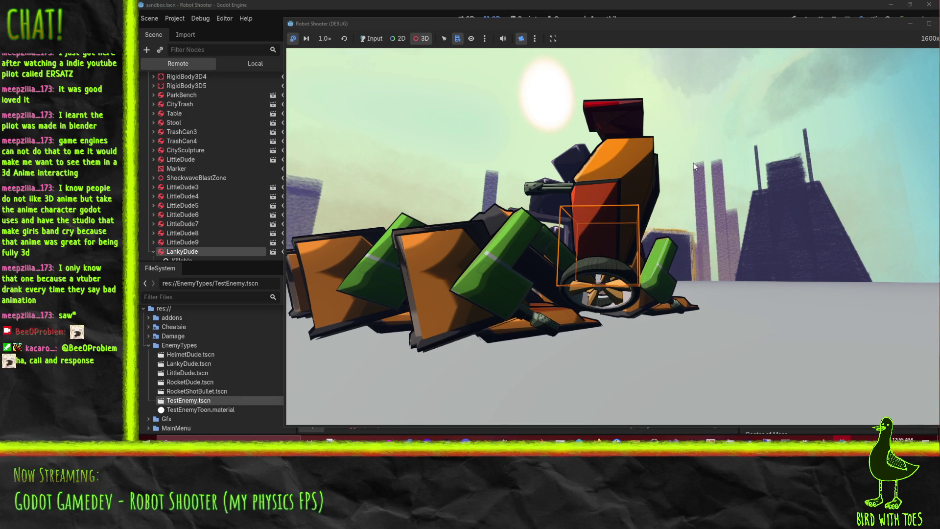
mouse_move(565, 190)
mouse_down()
mouse_move(589, 213)
mouse_move(562, 240)
mouse_move(629, 258)
mouse_move(583, 245)
mouse_move(571, 211)
mouse_move(589, 248)
mouse_up()
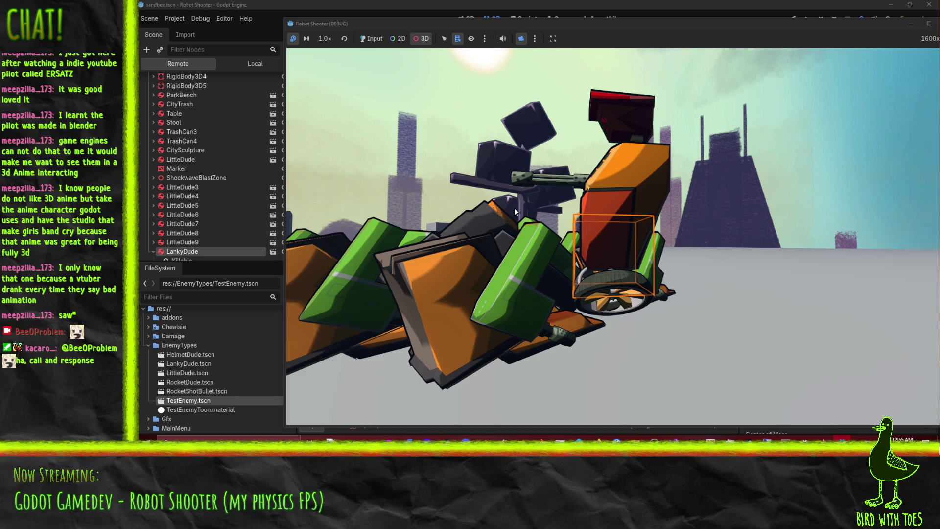
click(306, 40)
click(306, 39)
click(307, 39)
click(307, 39)
click(306, 40)
click(306, 39)
click(306, 40)
click(306, 39)
click(307, 40)
click(306, 39)
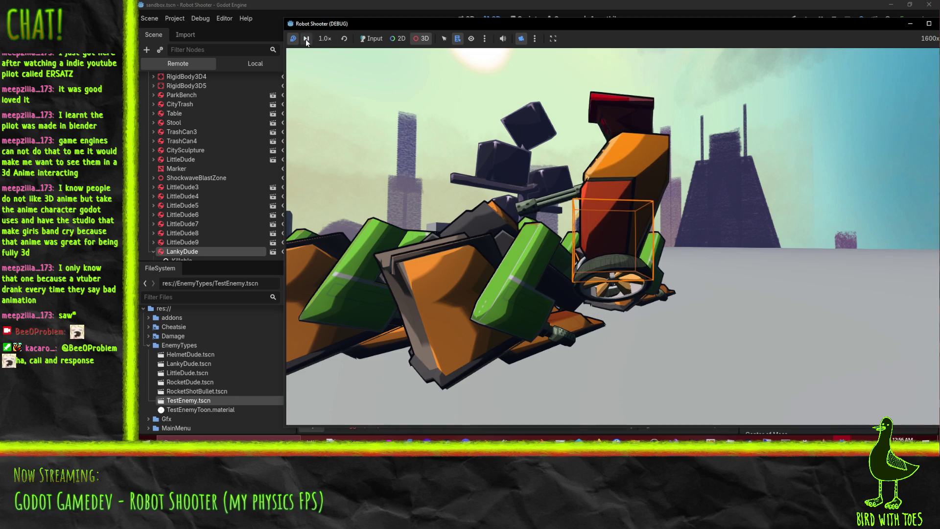
click(307, 39)
click(306, 39)
click(307, 39)
click(307, 39)
click(306, 39)
click(307, 40)
click(307, 39)
click(306, 40)
click(306, 39)
click(306, 39)
click(306, 39)
click(306, 40)
click(306, 39)
click(306, 39)
click(307, 39)
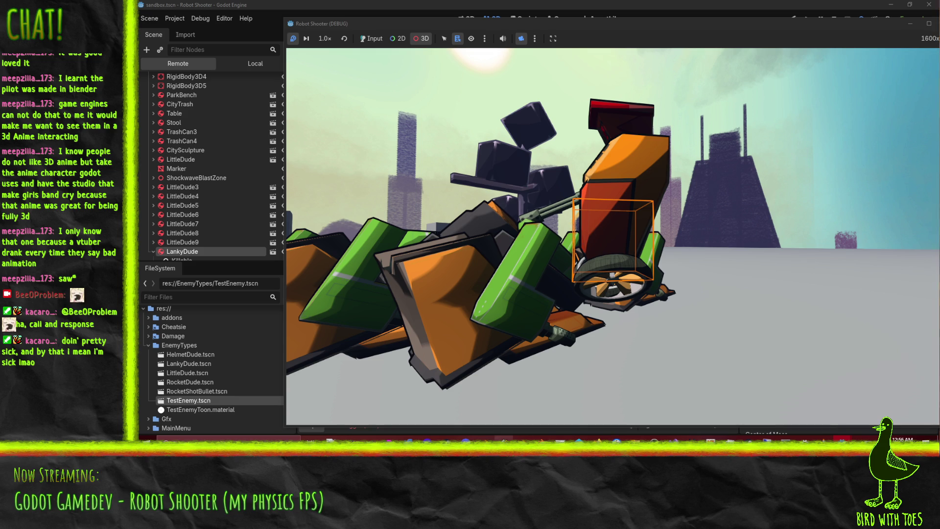
mouse_move(673, 437)
click(673, 406)
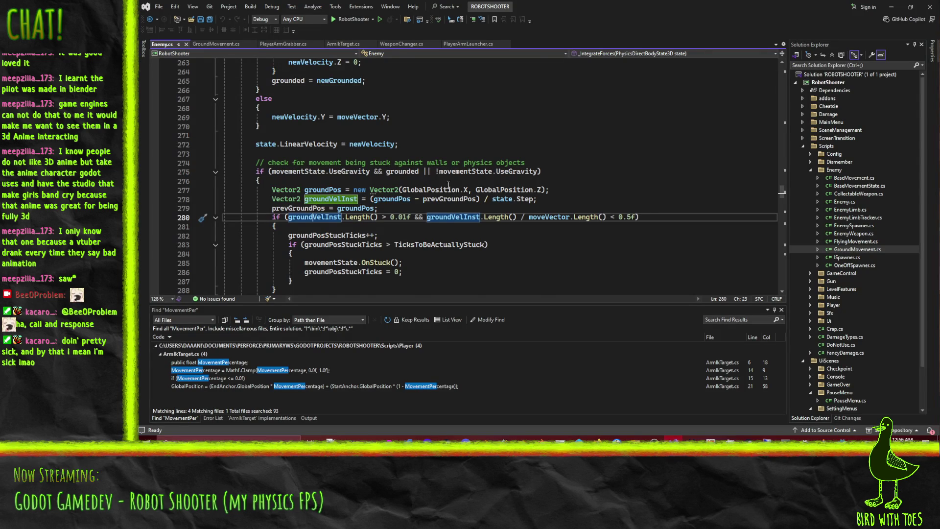
Step: Scroll Enemy.cs to the landing case and place the caret on the UpdateFinishLanding call
scroll(448, 185, down, 18)
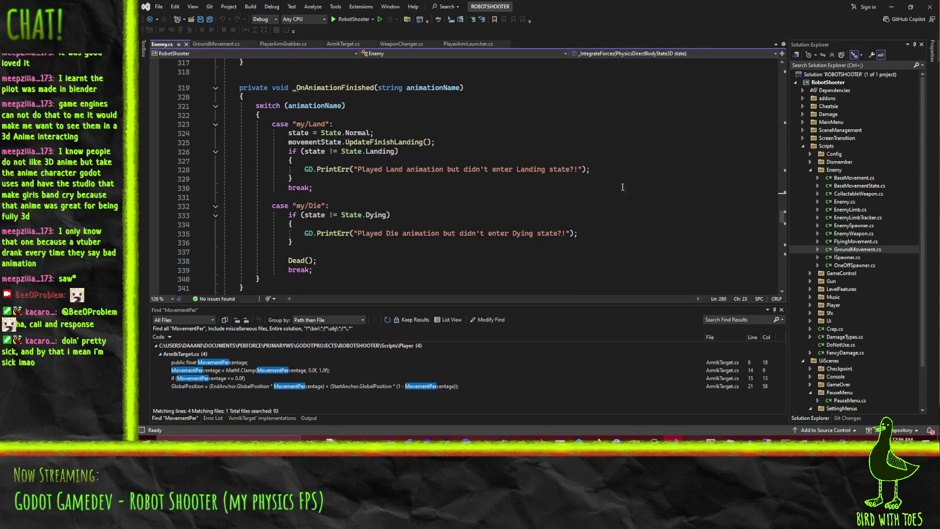
scroll(286, 147, up, 2)
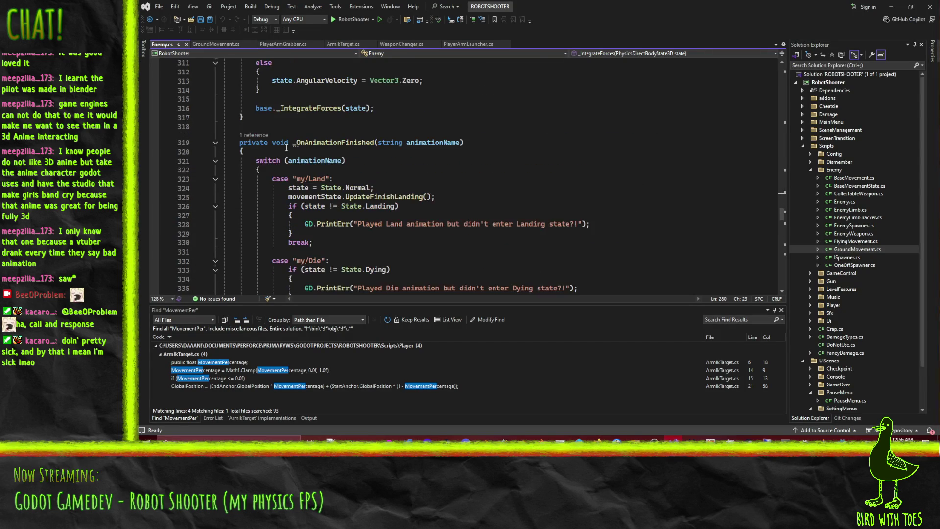
scroll(461, 194, up, 1)
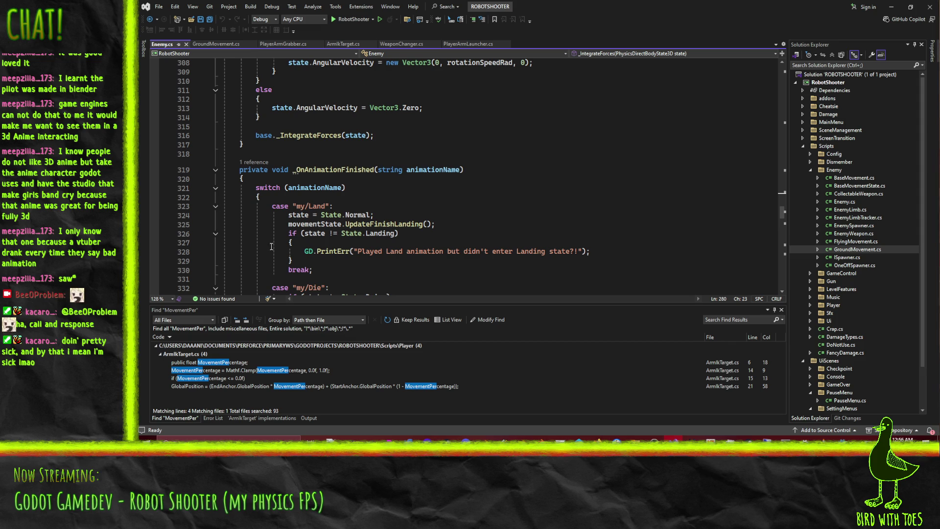
click(341, 224)
scroll(485, 225, down, 11)
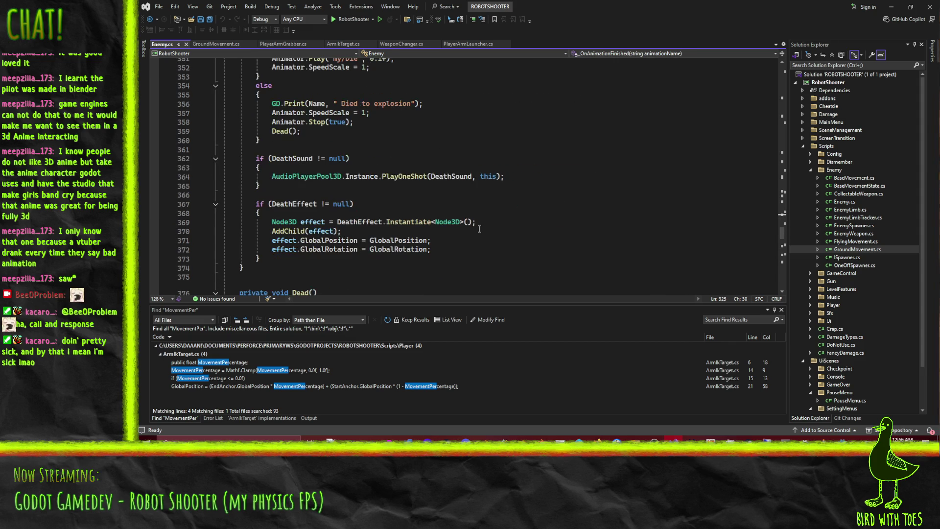
scroll(489, 220, up, 11)
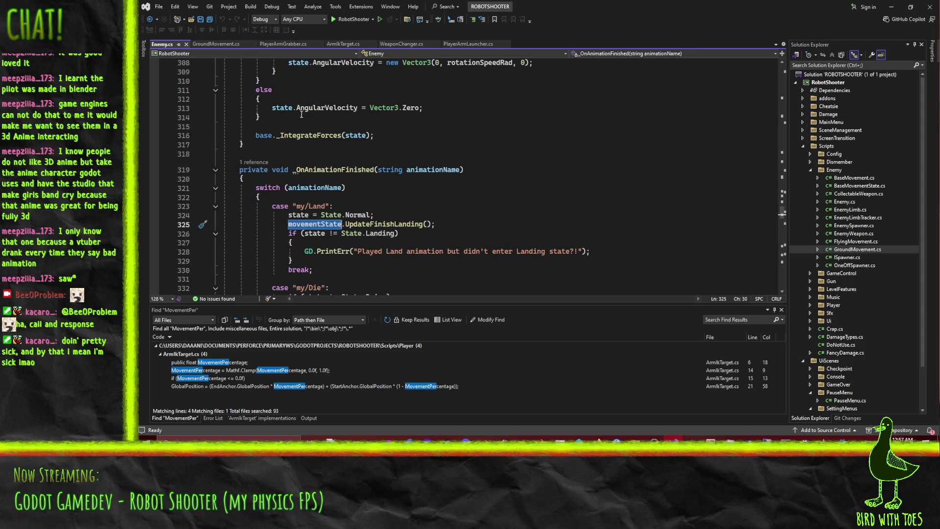
Step: Open GroundMovement.cs and scroll through its code
click(201, 47)
scroll(436, 179, up, 15)
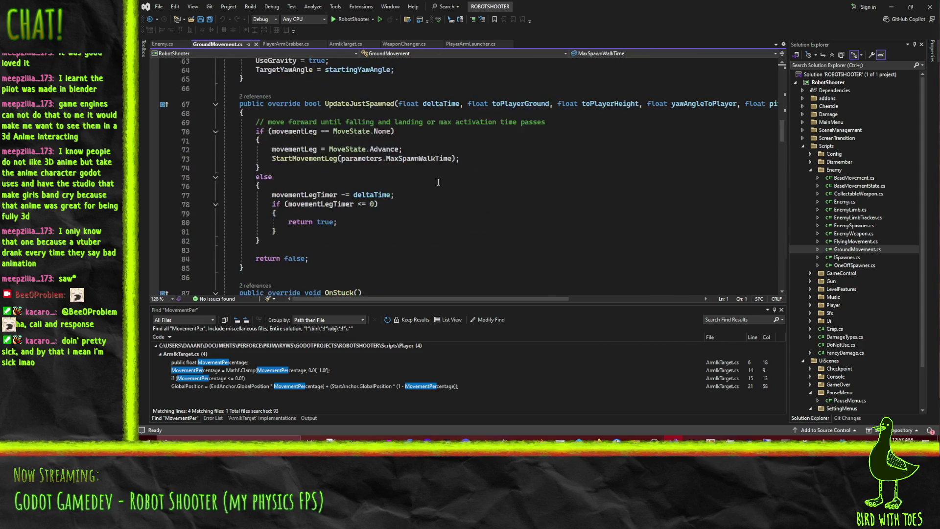
scroll(471, 189, down, 12)
scroll(471, 189, down, 12)
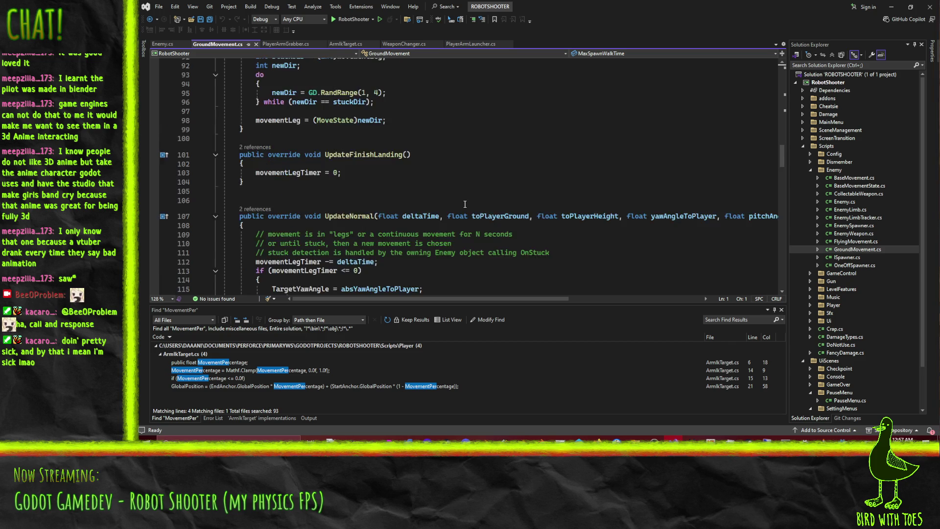
scroll(327, 139, up, 1)
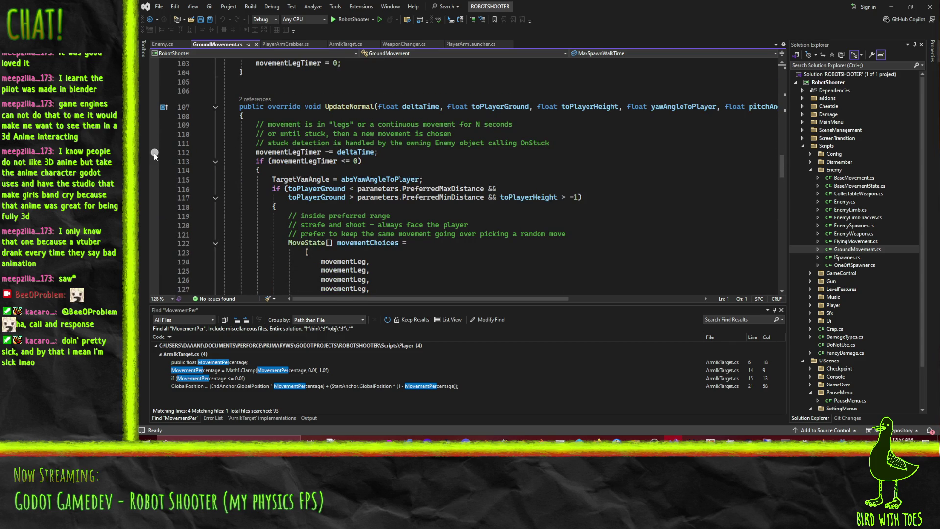
scroll(291, 181, down, 15)
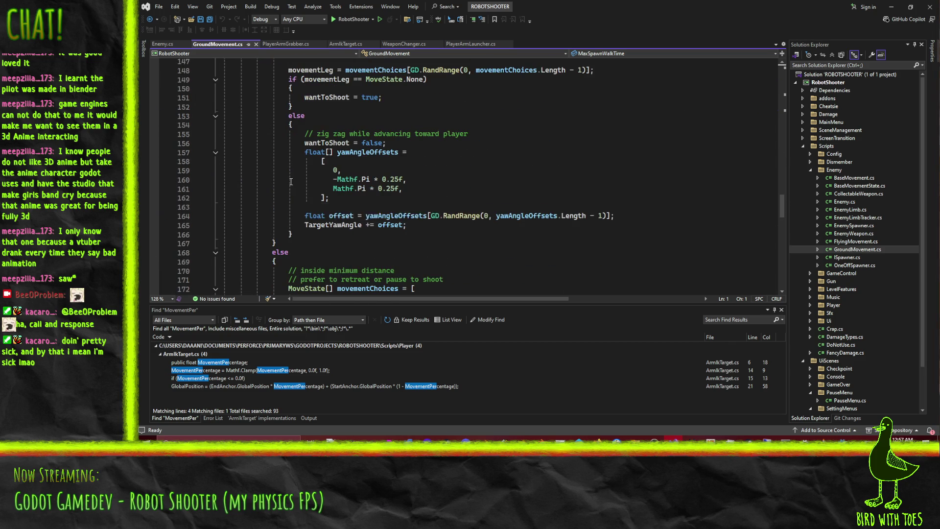
scroll(291, 181, down, 18)
scroll(280, 195, up, 1)
scroll(265, 142, up, 6)
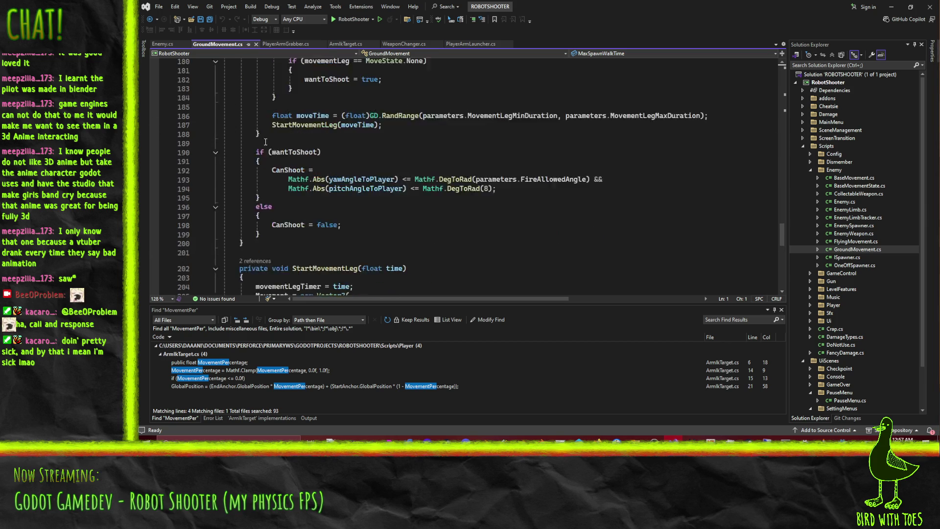
scroll(265, 142, down, 6)
Step: Return to Enemy.cs and look up UpdateFinishLanding's implementations from its context menu
key(ctrl+Tab)
scroll(421, 220, down, 5)
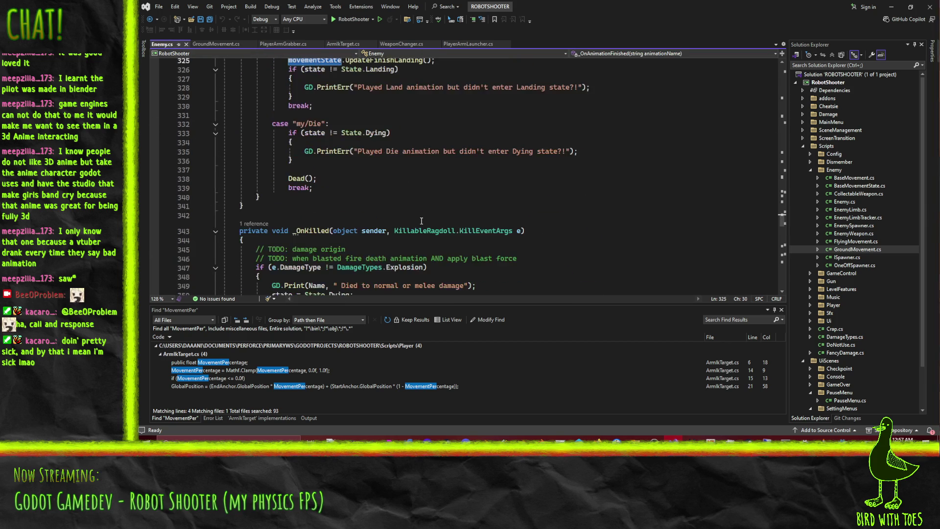
scroll(419, 220, up, 3)
right_click(396, 146)
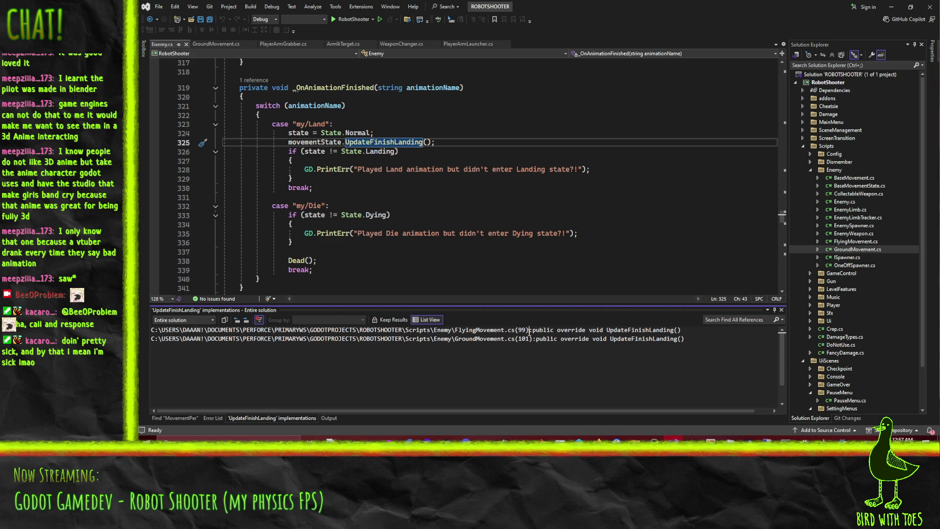
Step: Open the GroundMovement implementation and set a breakpoint on the movementLegTimer reset
double_click(529, 331)
double_click(523, 338)
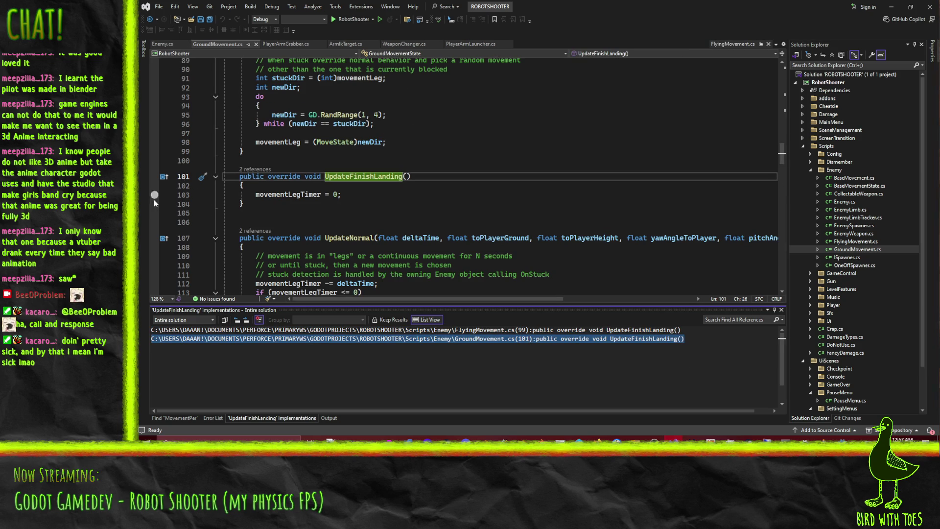
scroll(437, 197, down, 5)
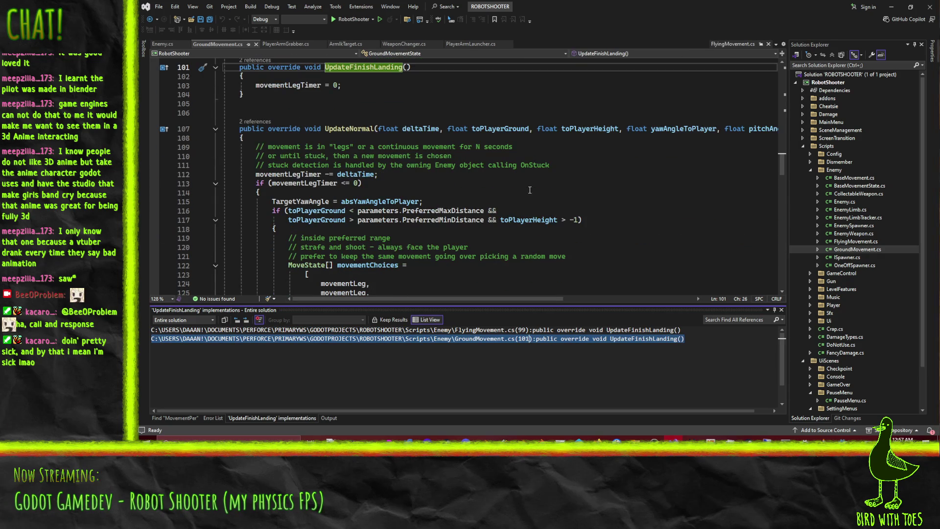
scroll(499, 183, up, 5)
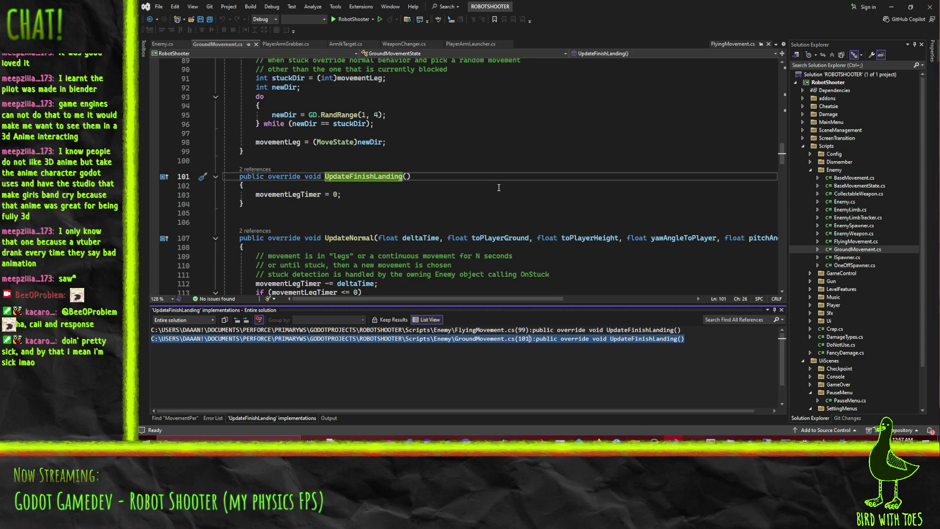
click(155, 196)
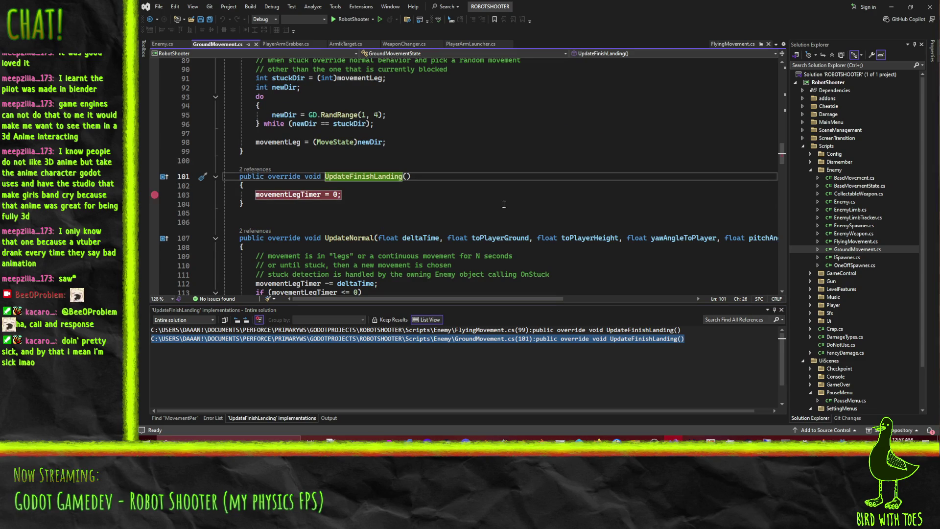
scroll(465, 201, down, 4)
scroll(465, 200, up, 3)
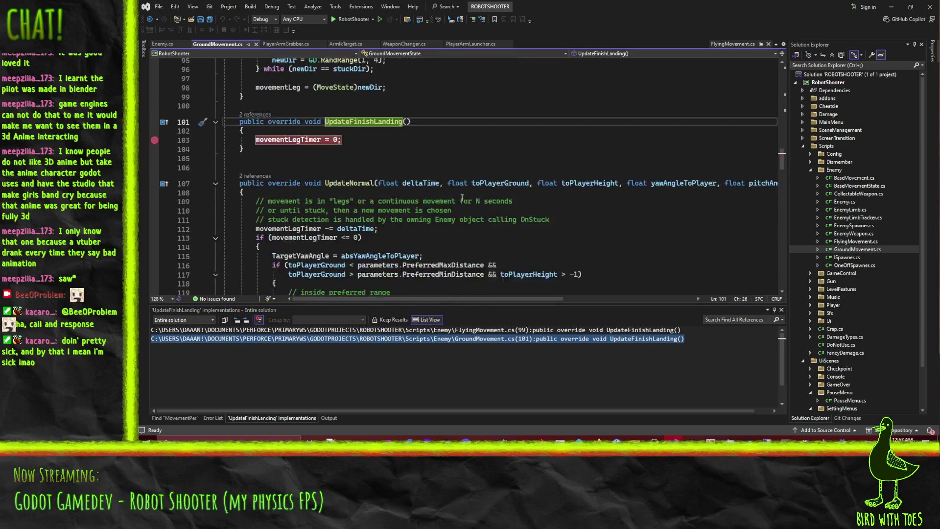
Step: Close FlyingMovement.cs and go back to Enemy.cs
click(768, 43)
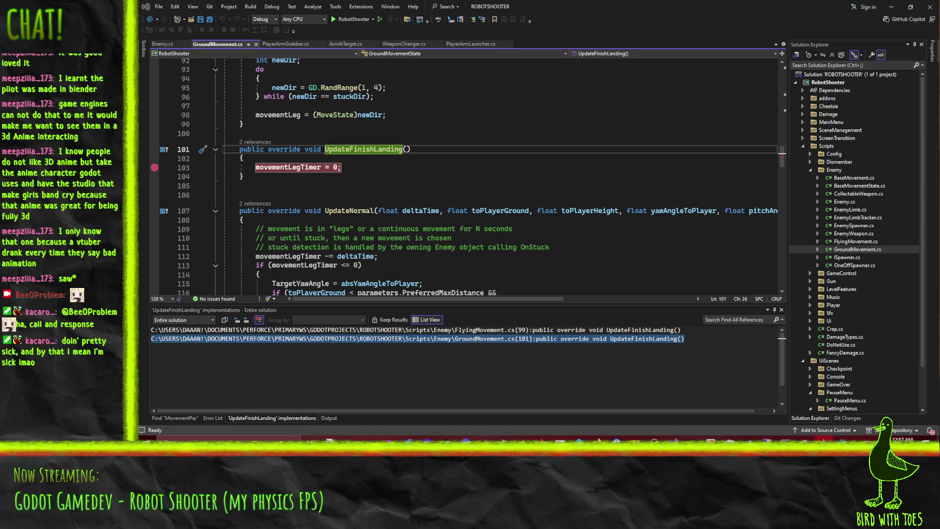
click(355, 172)
scroll(404, 185, up, 7)
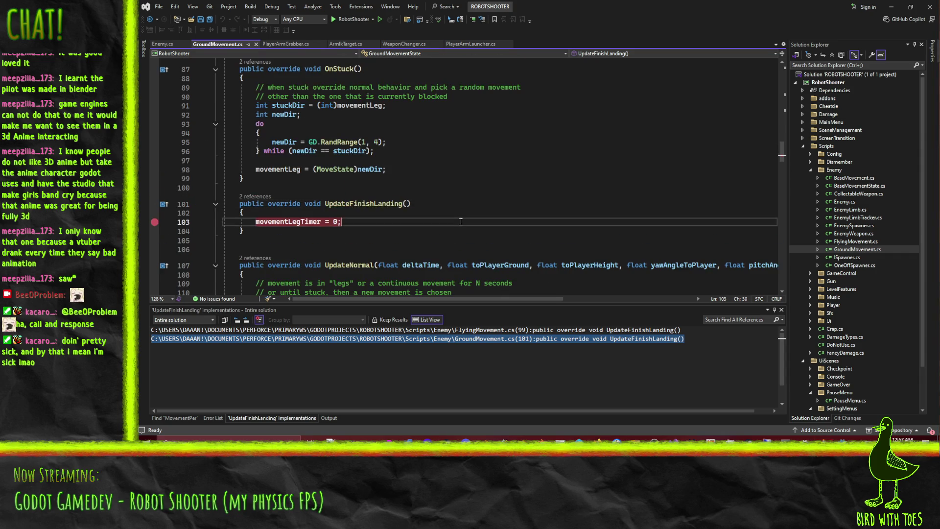
click(162, 44)
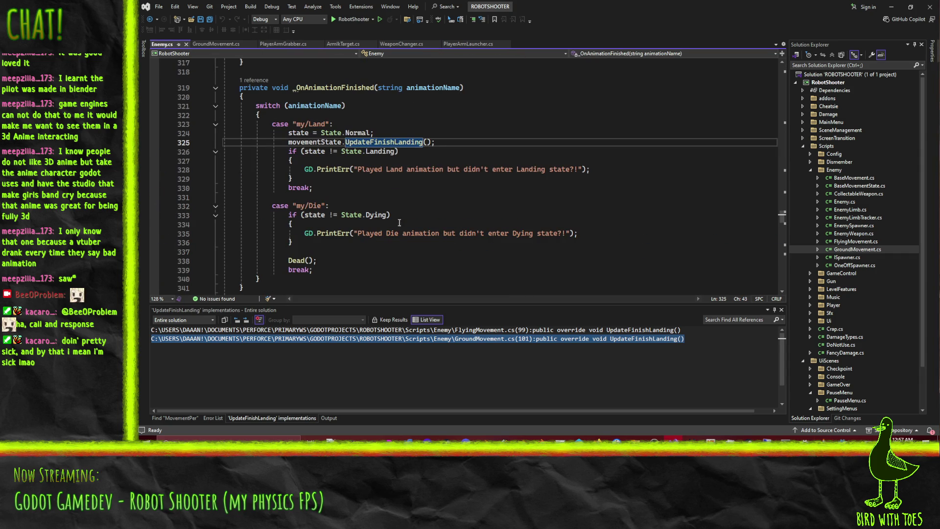
Step: Compare the GroundMovement.cs code with Enemy.cs, ending back in Enemy.cs
scroll(315, 159, up, 1)
scroll(329, 191, down, 4)
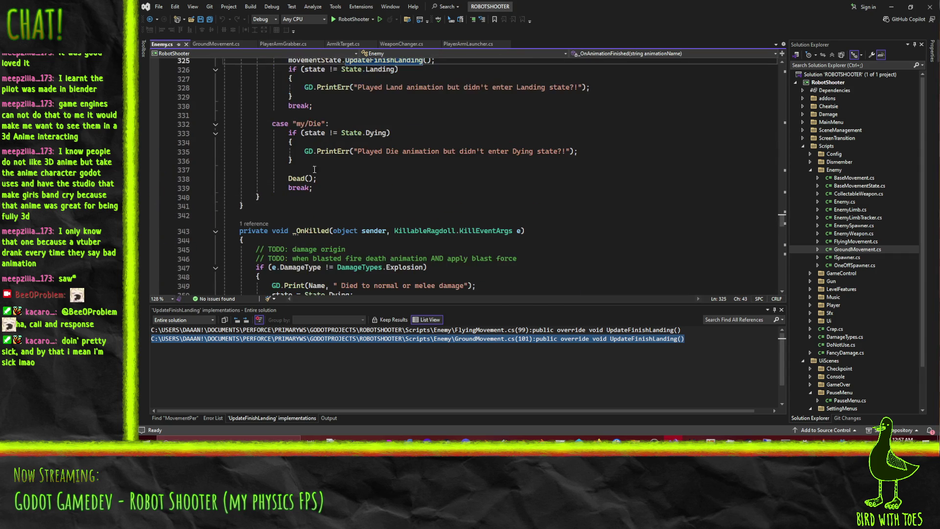
scroll(381, 190, up, 13)
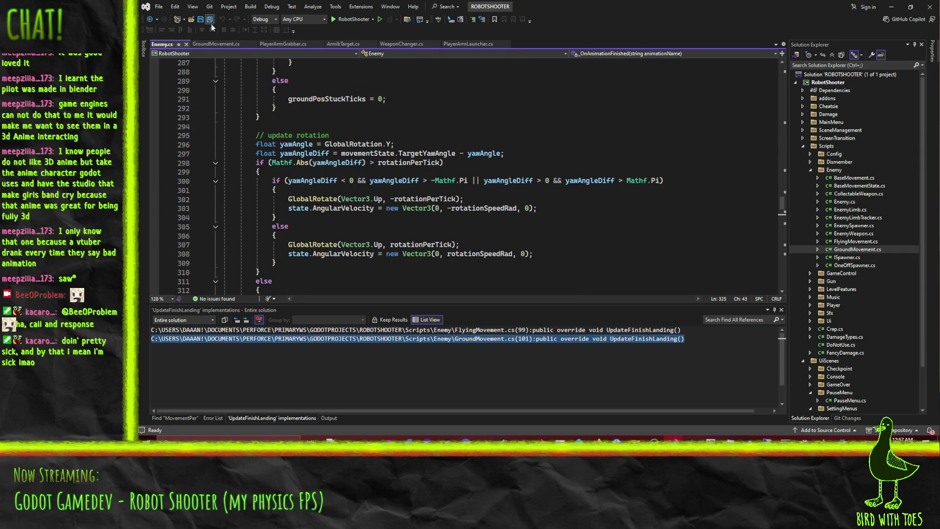
click(216, 44)
scroll(426, 230, up, 9)
scroll(427, 230, down, 3)
scroll(426, 230, down, 3)
click(162, 43)
Step: Set a breakpoint on line 415, where UpdateGroundedOrFalling plays the my/Fall animation
scroll(418, 207, down, 7)
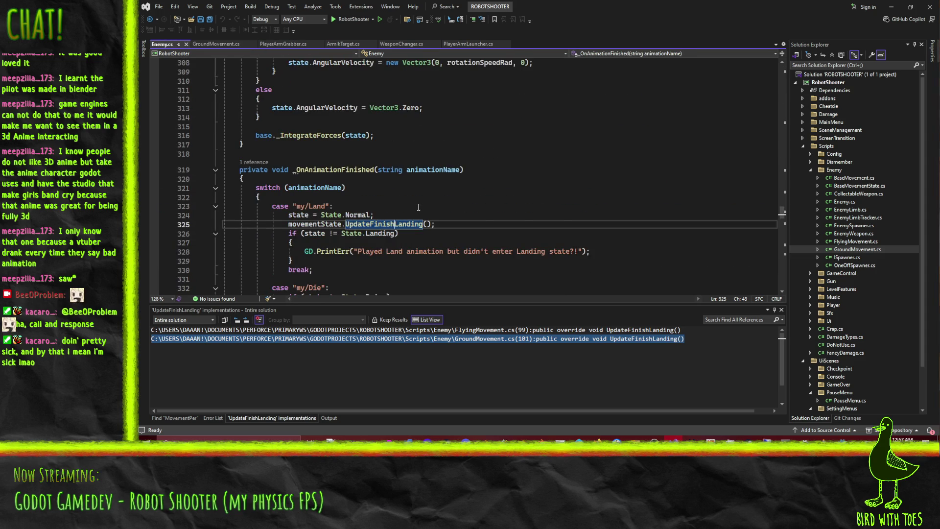
scroll(419, 207, down, 17)
scroll(309, 155, up, 6)
scroll(309, 156, down, 20)
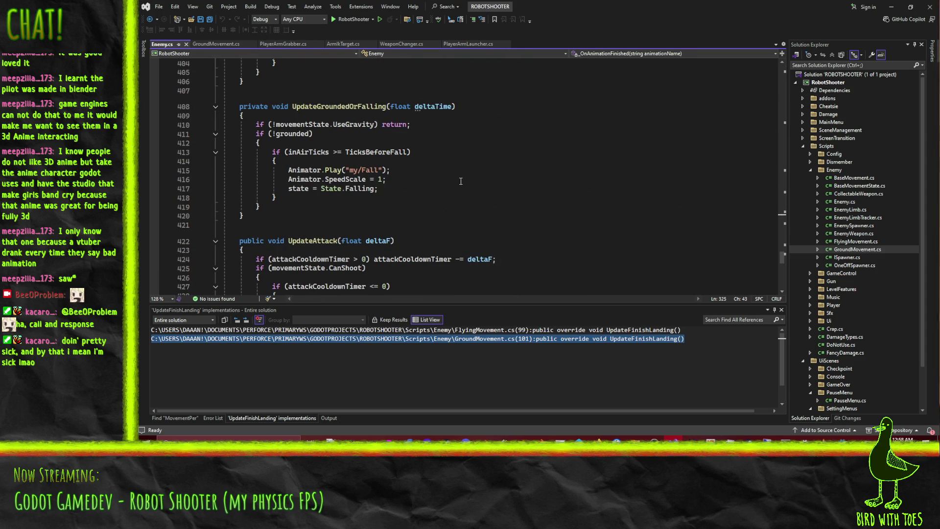
scroll(460, 181, down, 1)
scroll(283, 110, up, 2)
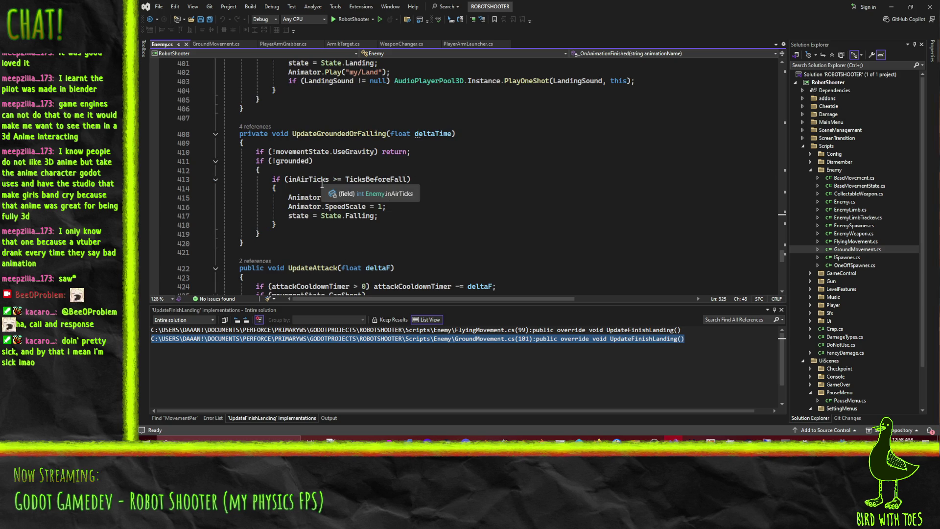
click(154, 198)
Step: Use Reattach to Process (Shift+Alt+P) to reattach the debugger to the running game
scroll(481, 201, up, 2)
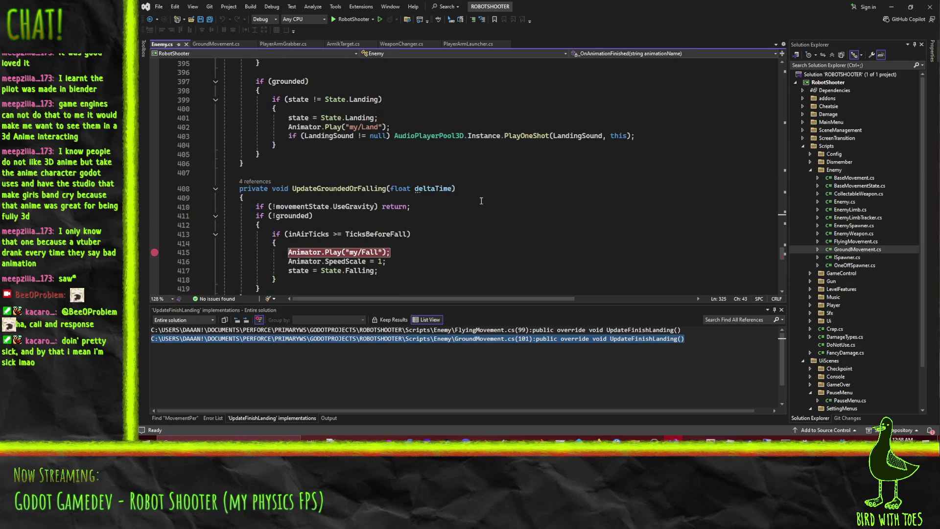
scroll(481, 200, up, 5)
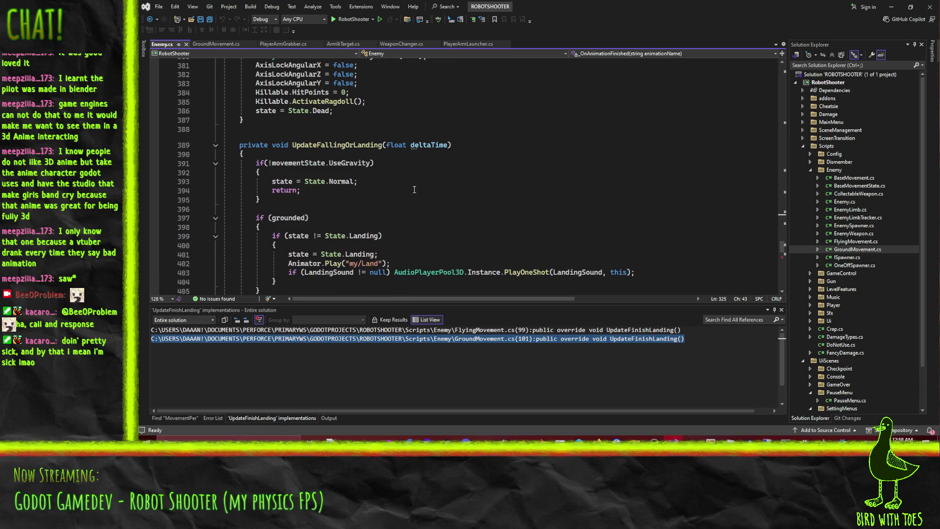
scroll(446, 190, down, 1)
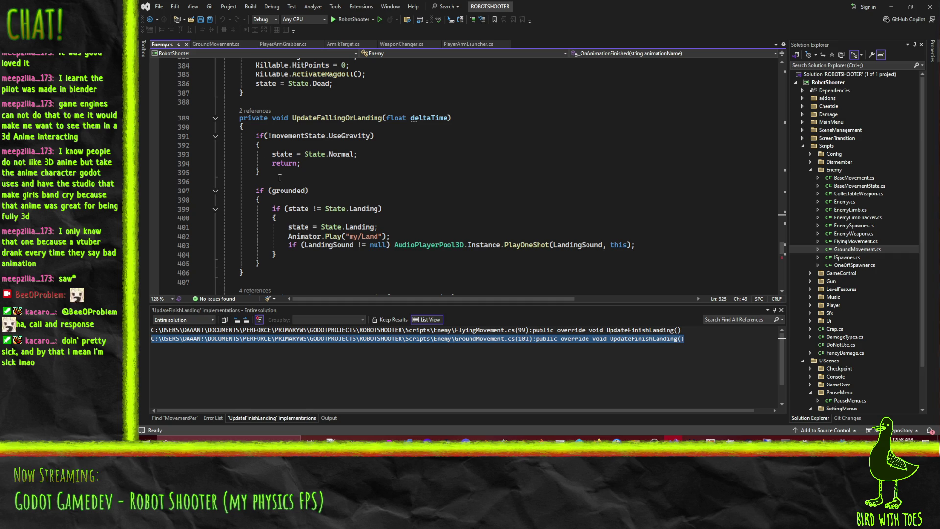
scroll(391, 206, down, 3)
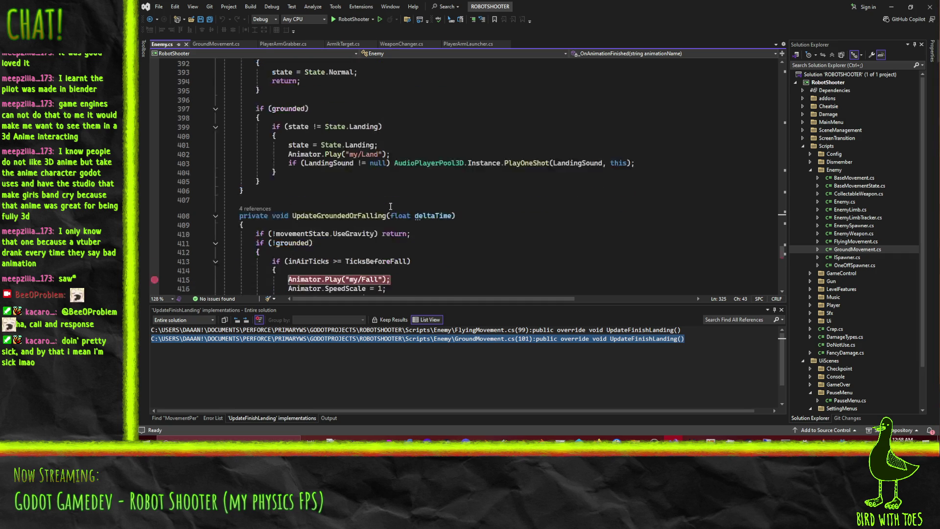
scroll(455, 207, down, 3)
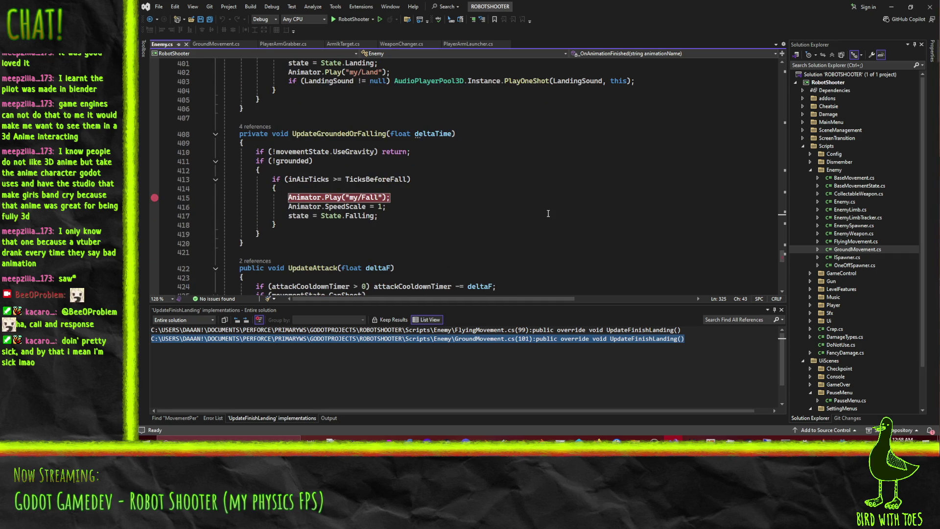
key(shift+alt+p)
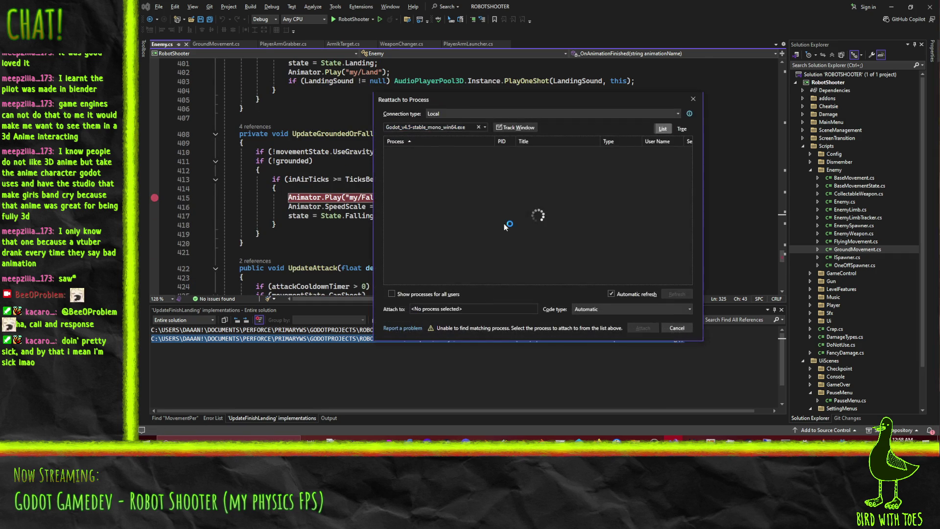
Step: Filter the attachable processes to 'godot' and attach to the first Godot_v4.6.1 game process
click(450, 126)
click(408, 126)
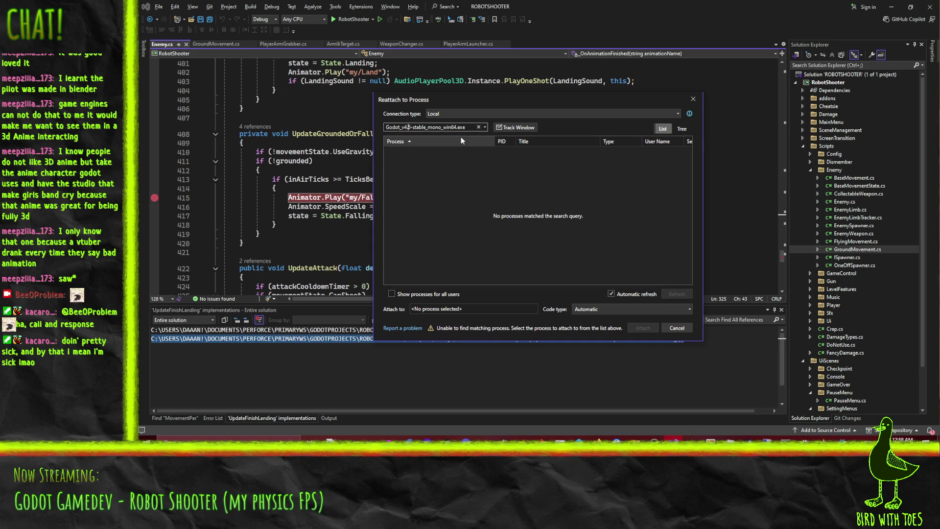
key(Delete)
text(6)
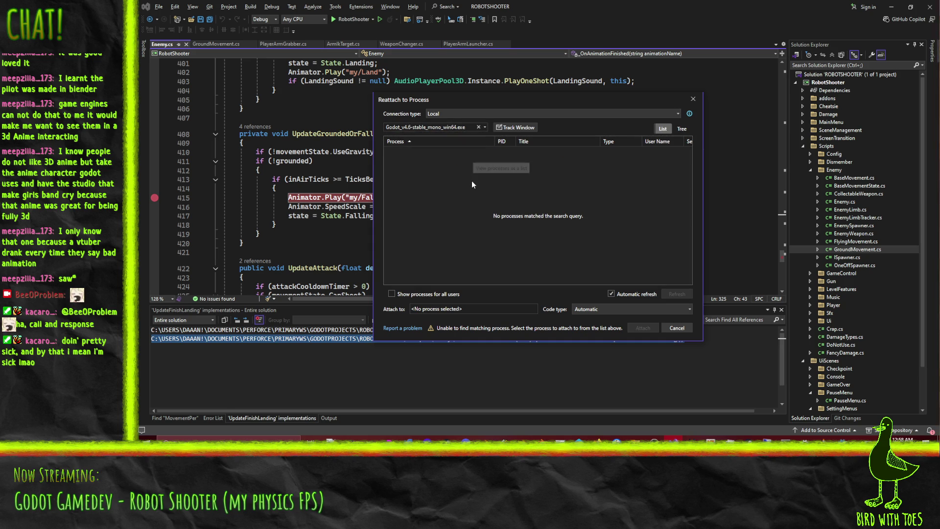
click(479, 128)
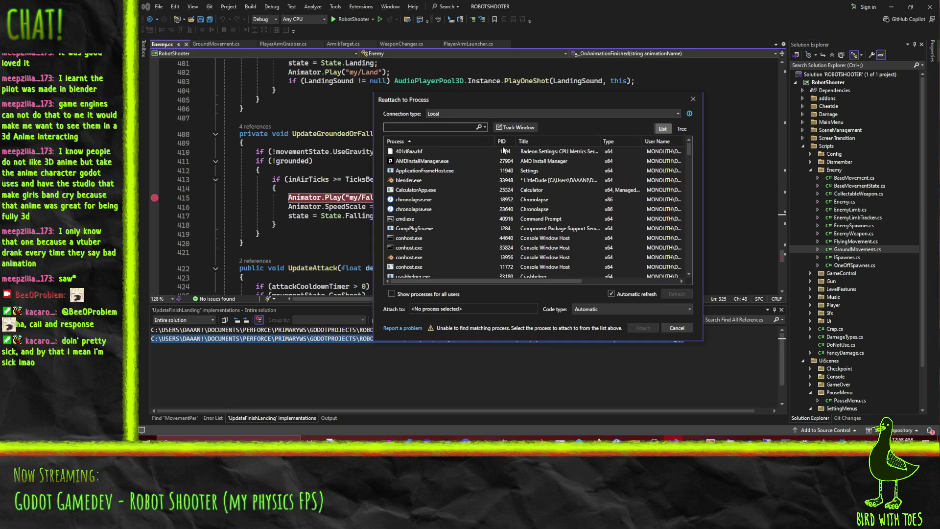
text(robot)
key(BackSpace)
key(BackSpace)
key(BackSpace)
text(godot)
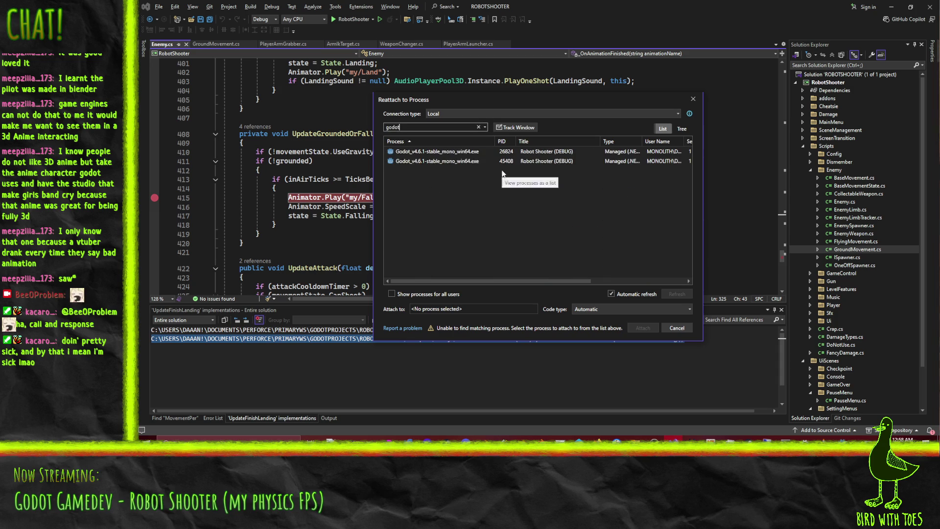
click(444, 151)
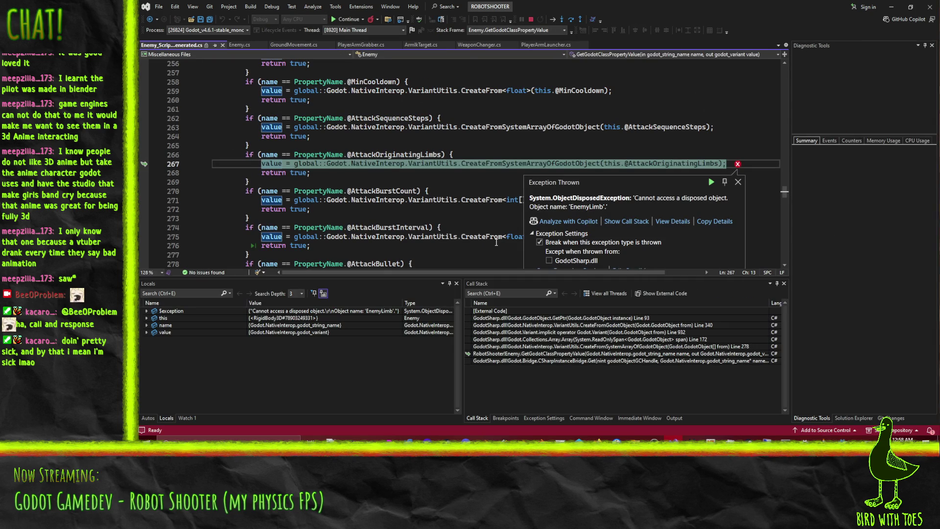
Step: Continue past the EnemyLimb ObjectDisposedException and stop breaking on that exception type
click(341, 19)
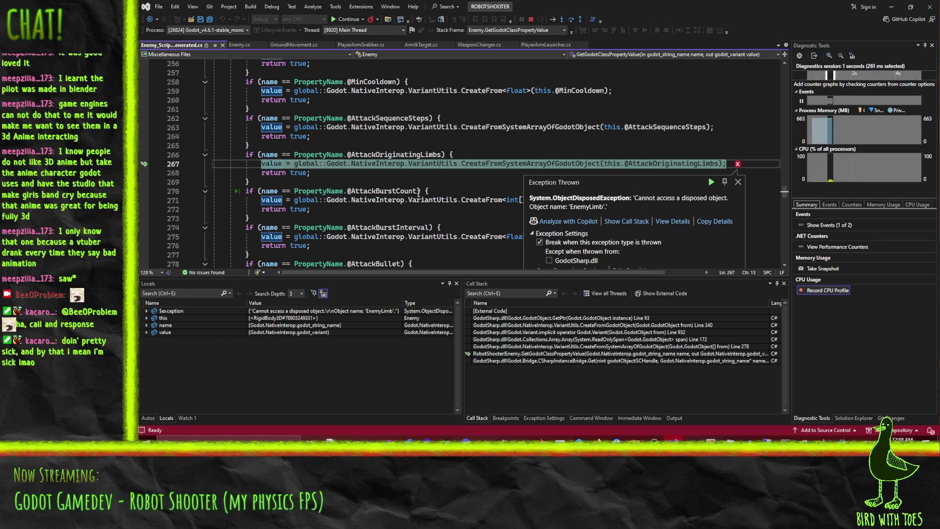
click(539, 242)
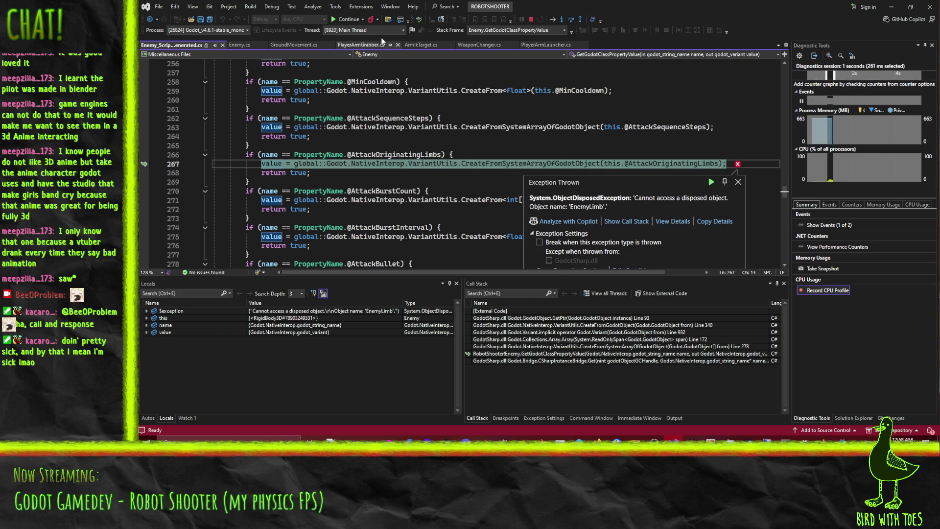
click(345, 19)
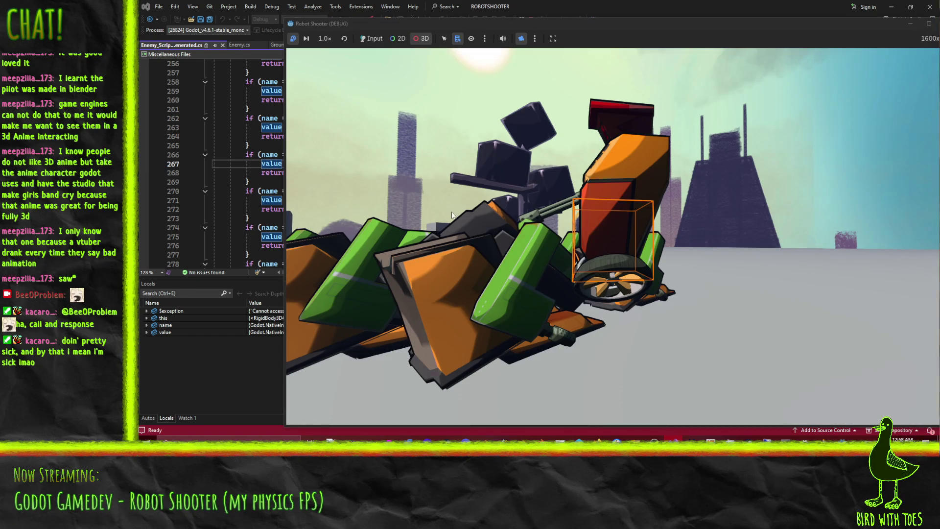
Step: Frame-step the paused game until the my/Fall breakpoint first hits
click(305, 41)
click(304, 41)
click(305, 41)
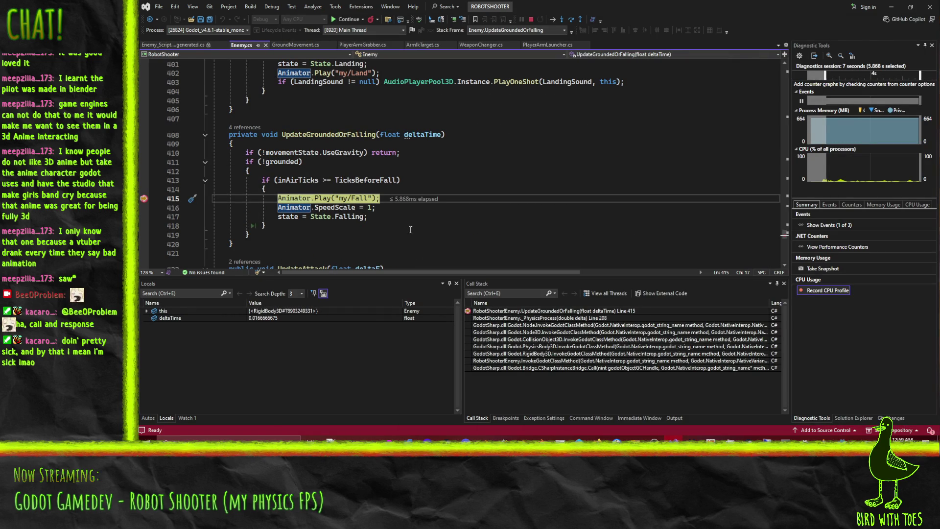
mouse_move(300, 208)
mouse_move(399, 190)
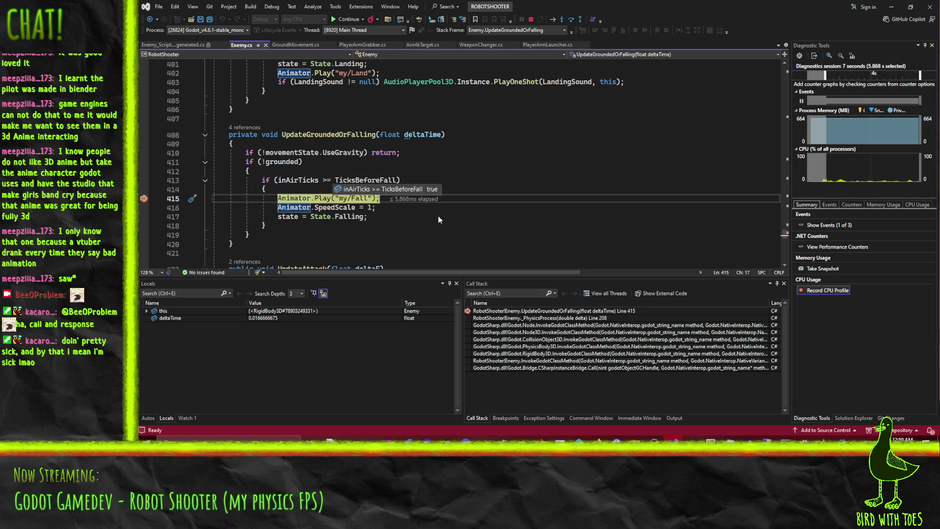
Step: Resume and step the game about 25 frames until execution stops at line 415 again
click(343, 19)
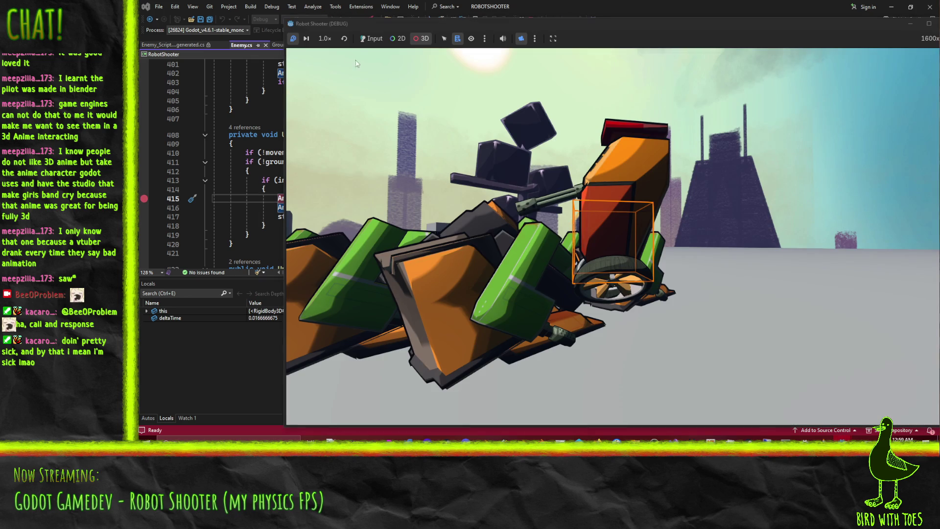
click(305, 41)
click(305, 42)
click(305, 40)
click(305, 40)
click(304, 40)
click(304, 40)
click(304, 40)
click(304, 40)
click(304, 40)
click(304, 40)
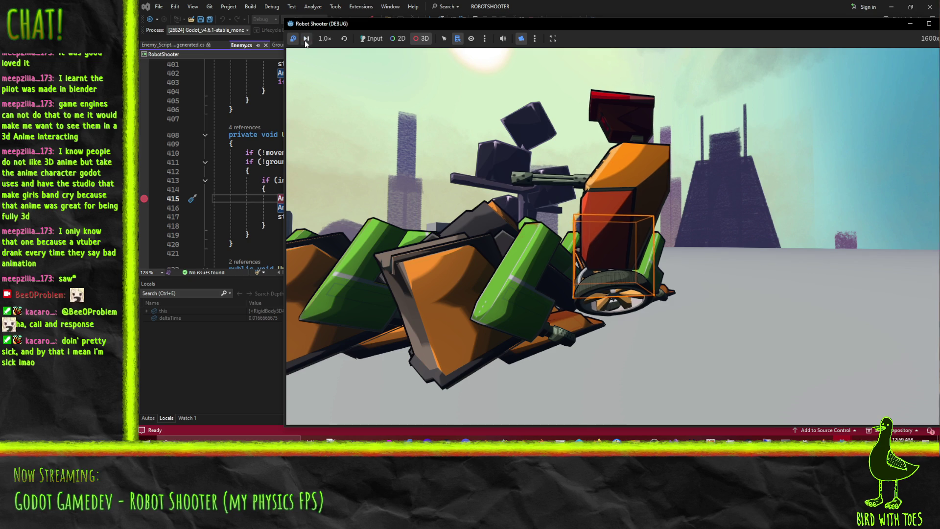
click(304, 40)
click(304, 40)
click(305, 40)
click(305, 41)
click(304, 40)
click(304, 40)
click(304, 40)
click(305, 40)
click(305, 40)
click(305, 41)
click(304, 40)
click(304, 40)
click(304, 40)
click(304, 40)
click(304, 40)
click(304, 40)
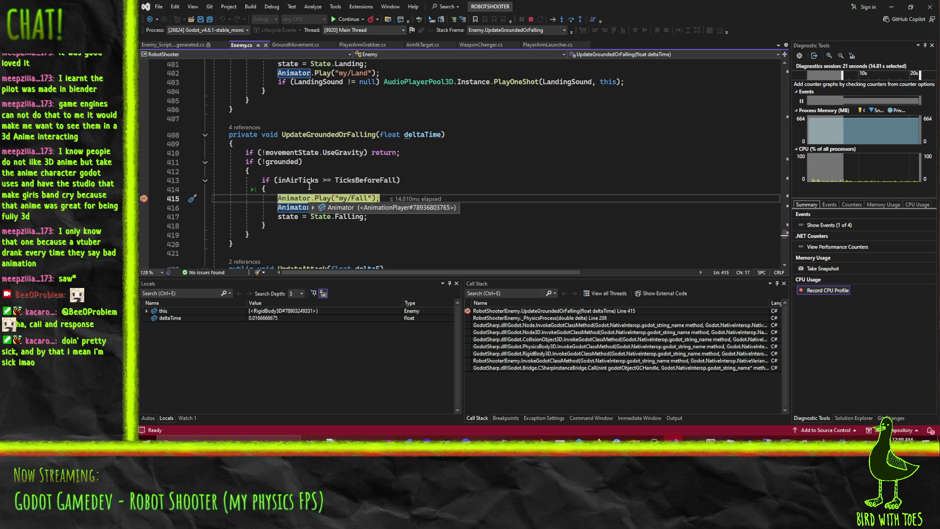
mouse_move(375, 184)
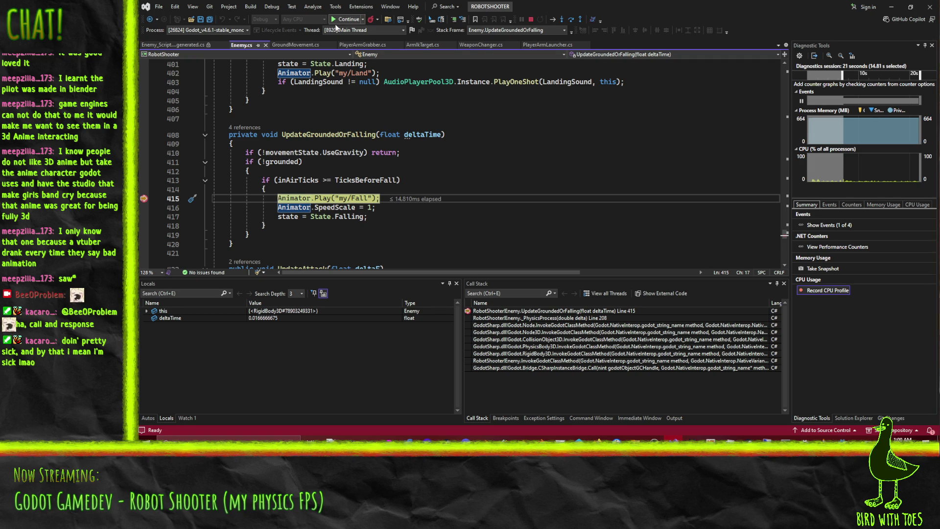
Step: Add a breakpoint on the landing line 401 and return to the current execution line
scroll(397, 177, down, 3)
scroll(396, 177, up, 6)
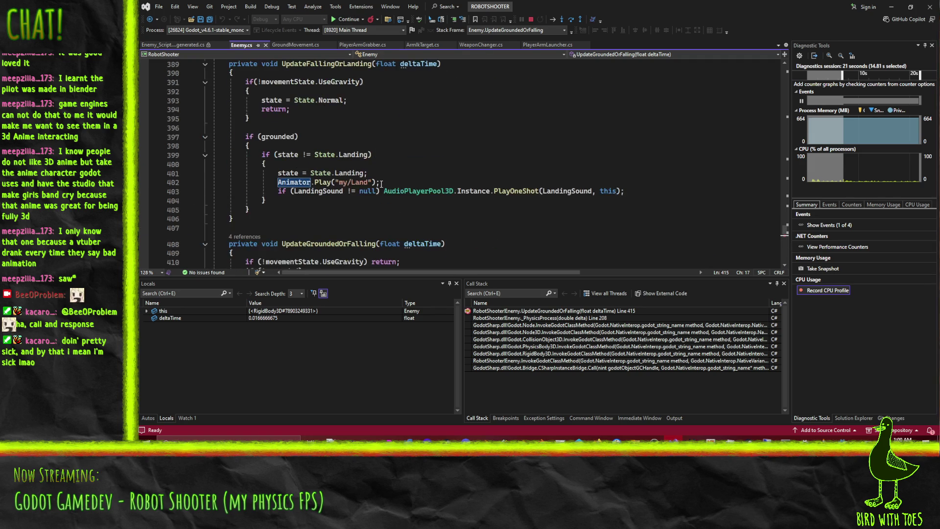
scroll(272, 186, up, 1)
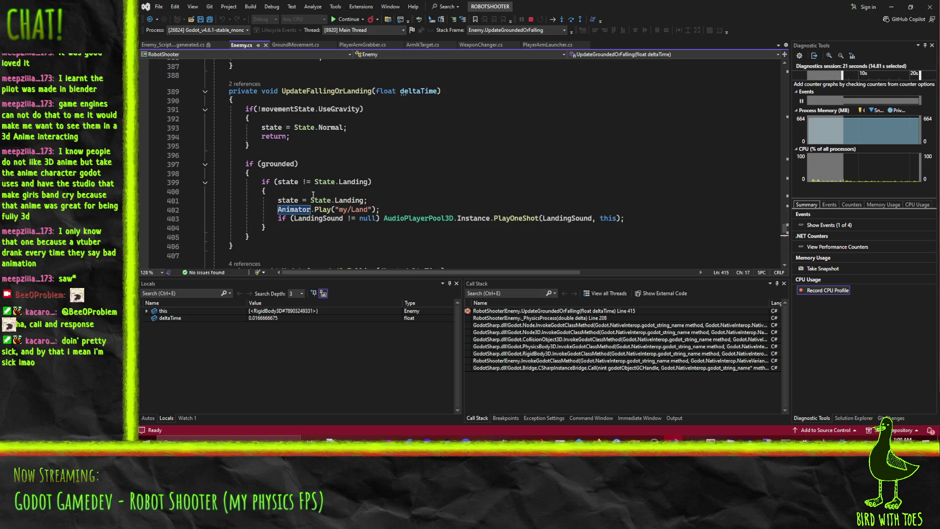
click(144, 201)
key(alt+KP_Multiply)
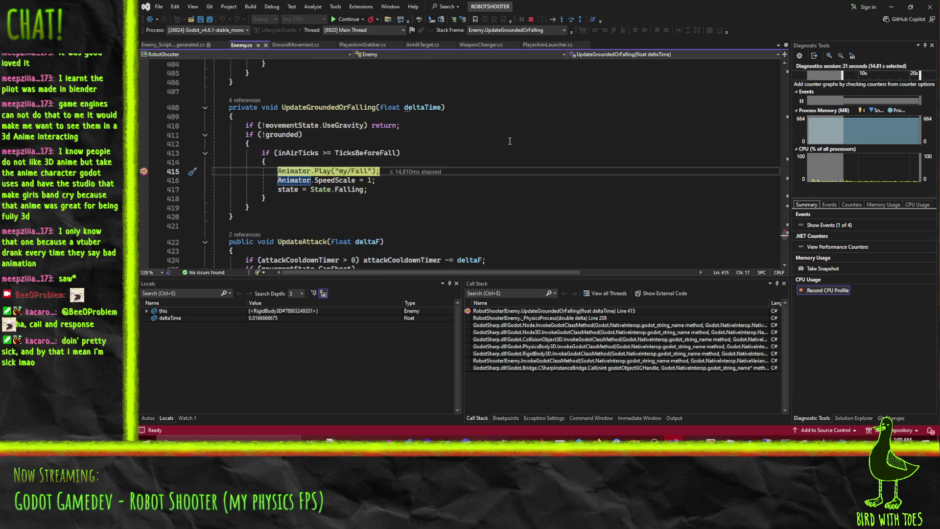
Step: Continue and frame-step the game until the line 401 landing breakpoint triggers
click(347, 19)
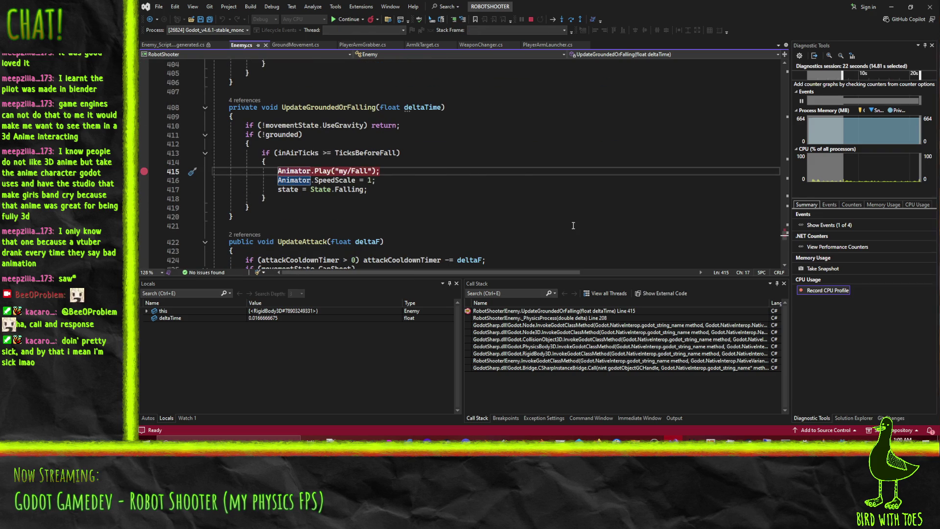
click(347, 19)
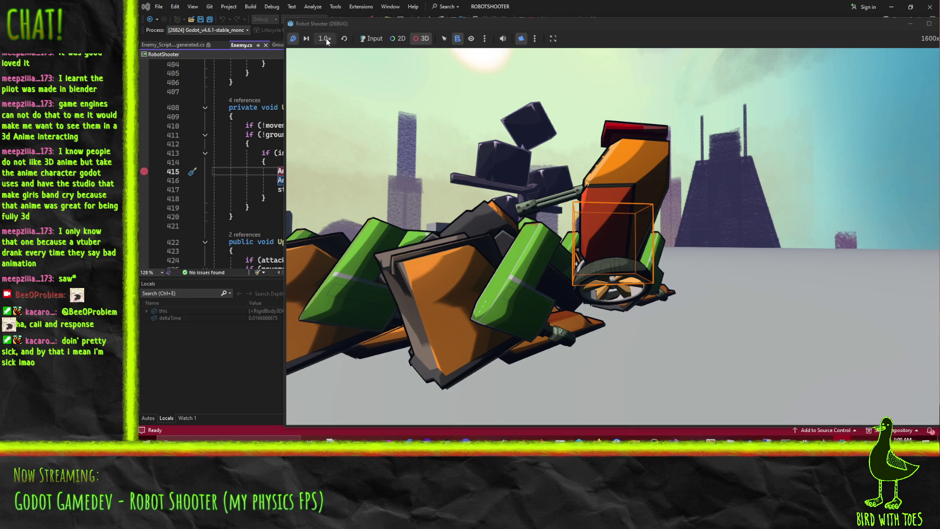
click(306, 40)
click(306, 40)
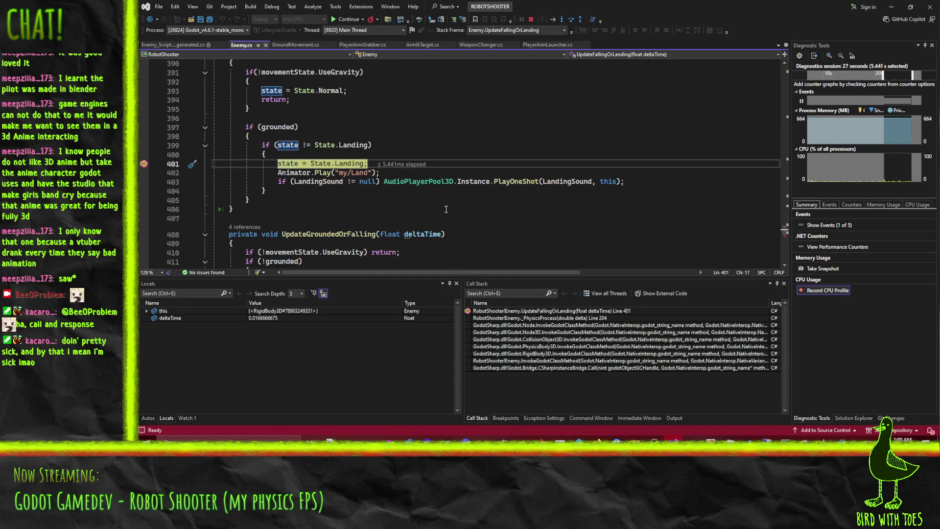
Step: Resume and frame-step until the line 415 fall breakpoint triggers again
click(341, 19)
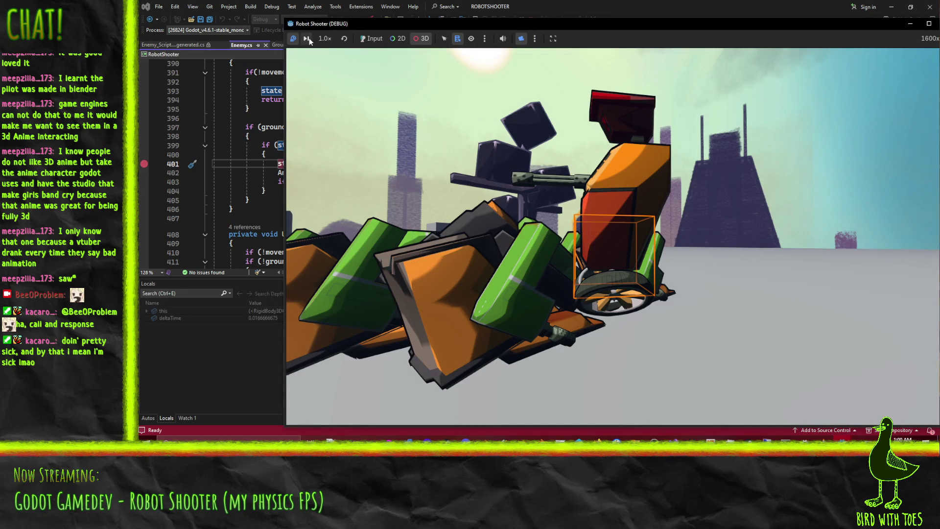
click(309, 38)
click(310, 37)
click(309, 37)
click(310, 37)
click(309, 37)
click(309, 37)
click(309, 38)
click(310, 38)
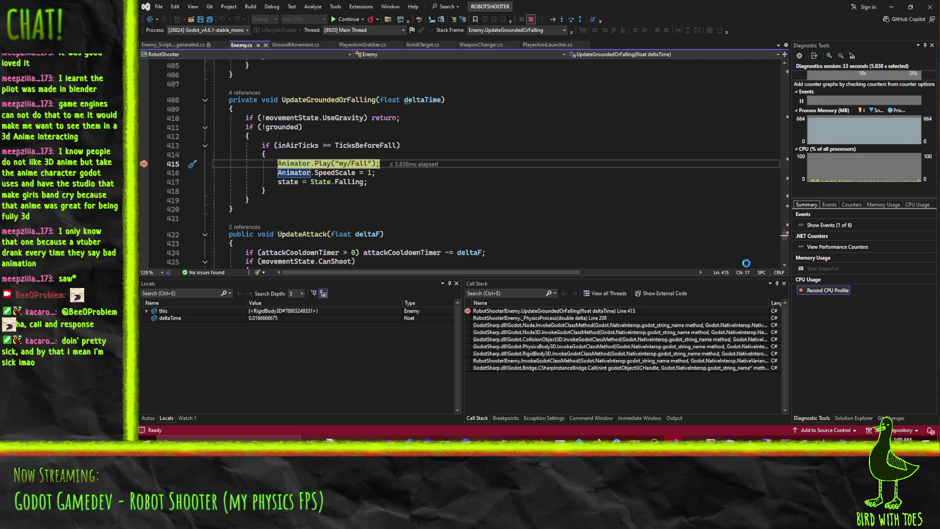
Step: Bring the game window forward, move it left, and close the running game
mouse_move(841, 438)
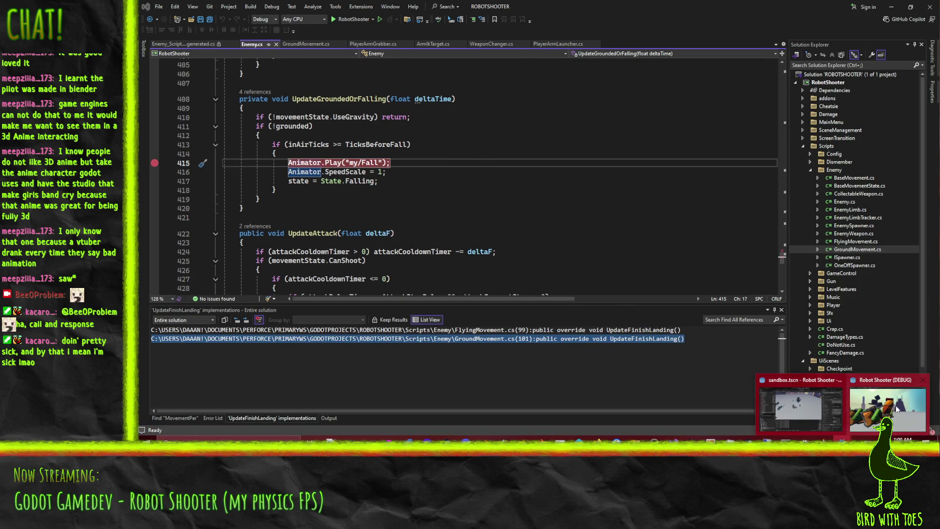
click(897, 408)
drag(827, 24, 663, 18)
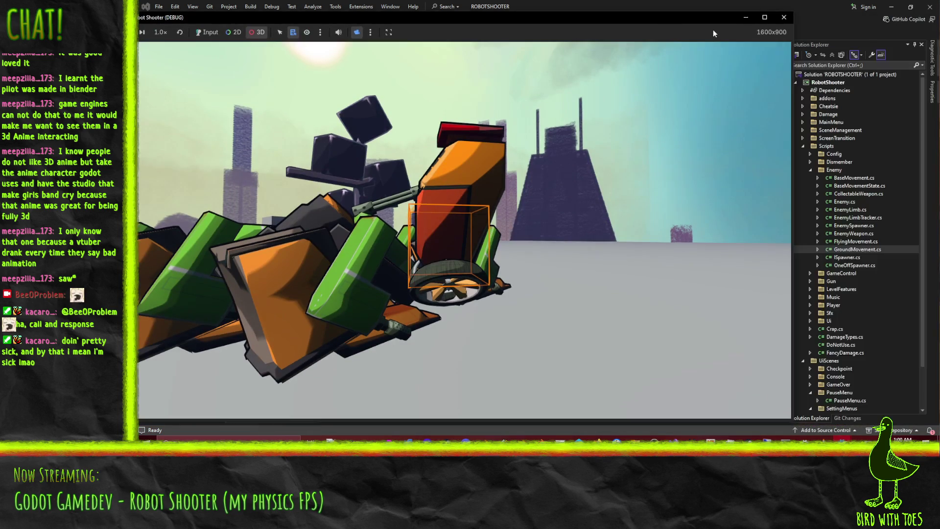
click(784, 17)
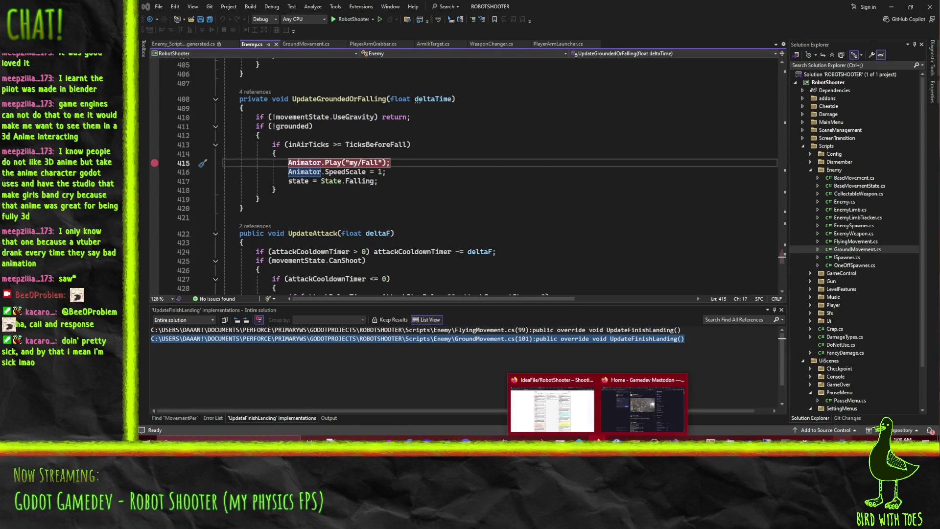
Step: Open the LankyDude scene from the sandbox robot and select its AnimationPlayer
click(842, 438)
drag(626, 158, 606, 180)
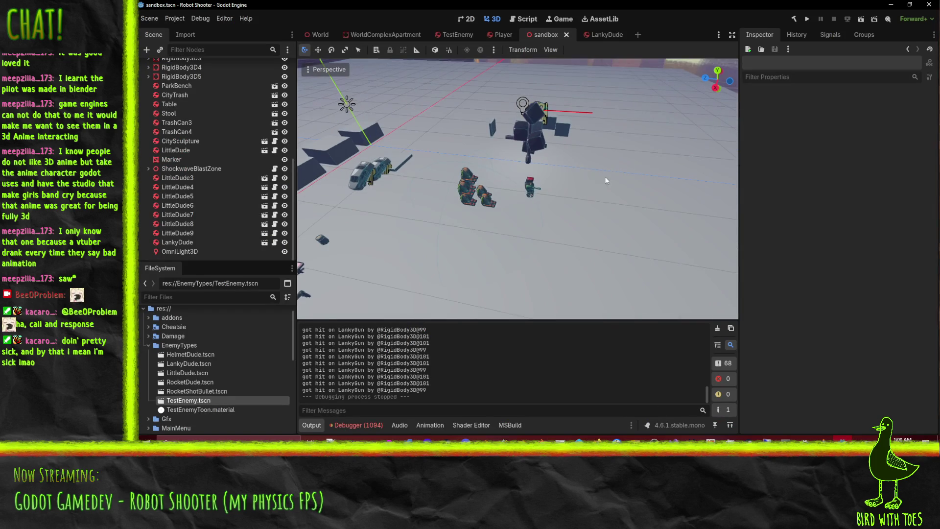
click(531, 190)
click(264, 243)
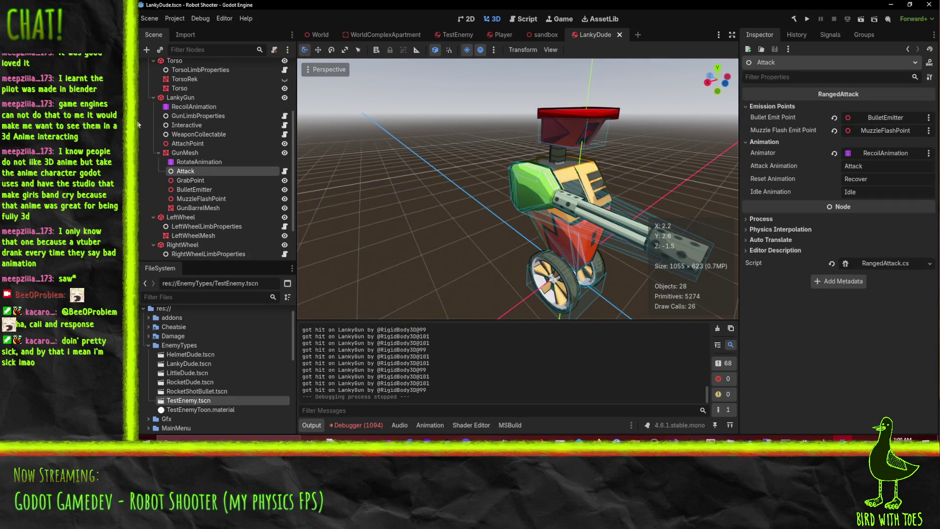
scroll(192, 169, up, 5)
click(198, 85)
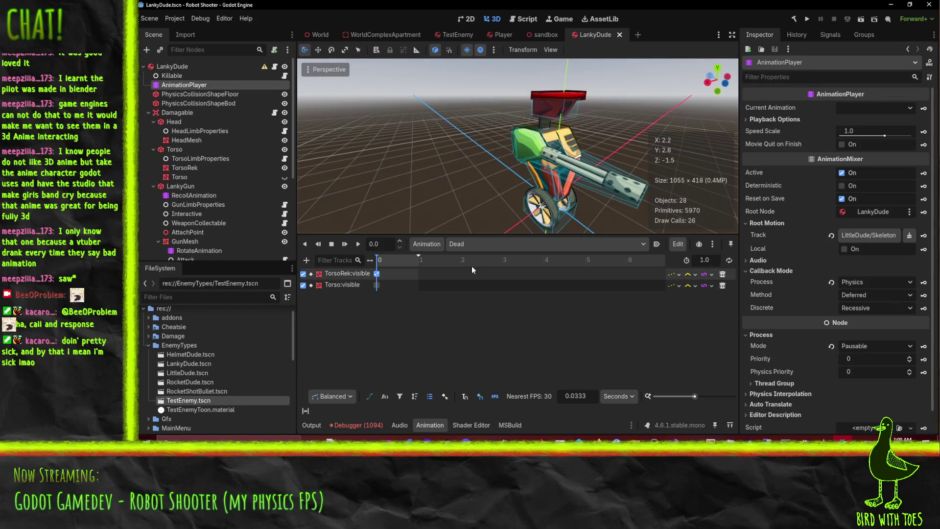
Step: Preview the Fall animation, then load Land and scrub to its end pose
click(483, 244)
click(509, 278)
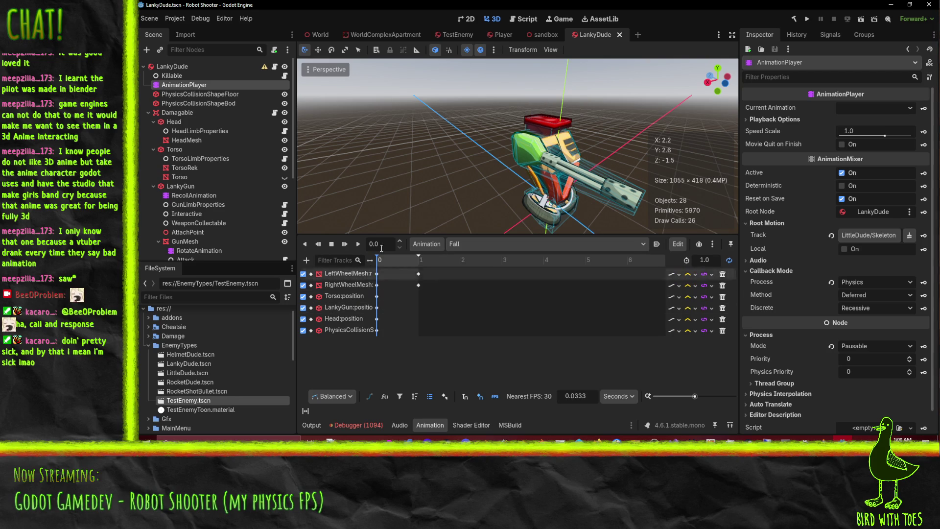
mouse_move(381, 260)
mouse_down()
mouse_move(412, 264)
mouse_move(377, 262)
mouse_up()
click(492, 243)
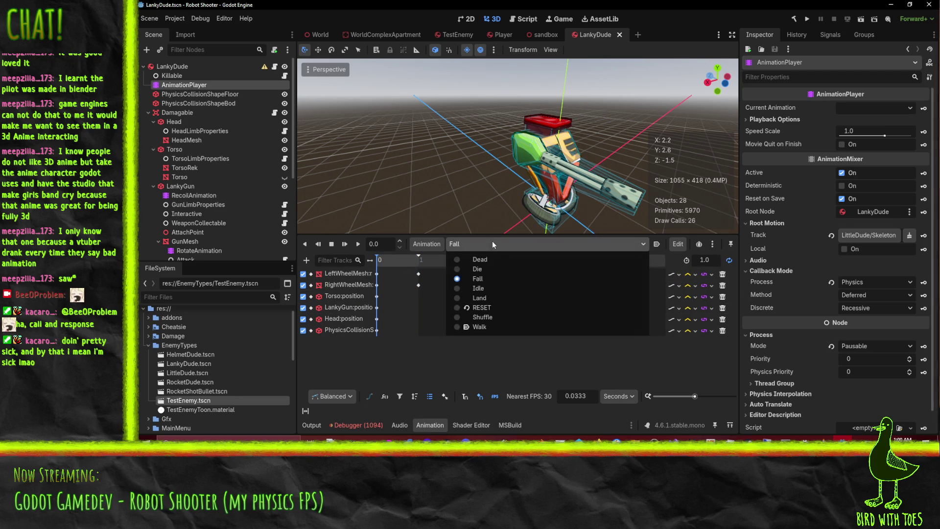
click(503, 297)
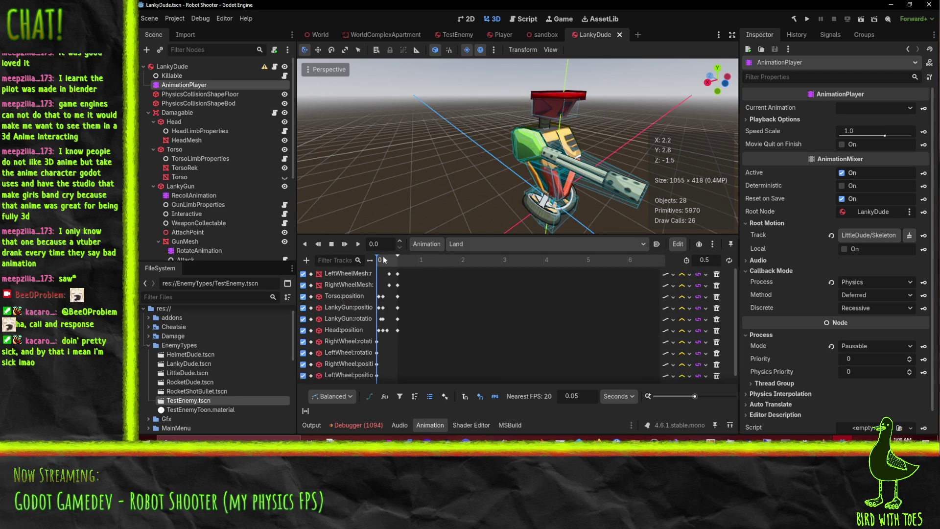
mouse_move(382, 262)
mouse_down()
mouse_move(405, 266)
mouse_move(373, 263)
mouse_up()
Step: Scrub back and forth through the Land animation while framing the robot
mouse_move(496, 186)
mouse_down()
mouse_move(512, 180)
mouse_move(467, 92)
mouse_move(428, 91)
mouse_up()
click(175, 20)
click(178, 21)
mouse_move(459, 174)
mouse_down()
mouse_move(460, 187)
mouse_move(415, 148)
mouse_up()
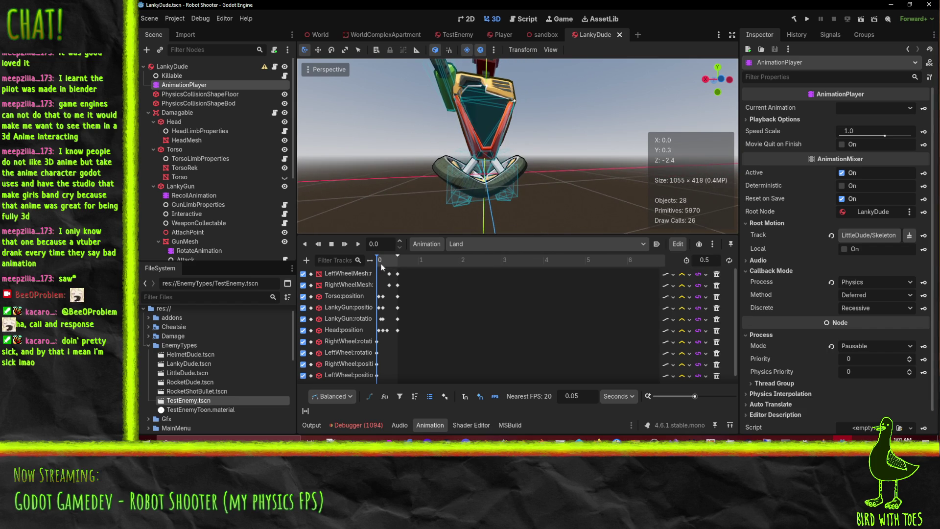
drag(381, 264, 397, 267)
mouse_move(433, 181)
mouse_down()
mouse_move(526, 162)
mouse_move(519, 155)
mouse_move(668, 150)
mouse_move(453, 184)
mouse_move(426, 233)
mouse_up()
mouse_move(395, 260)
mouse_down()
mouse_move(377, 262)
mouse_move(412, 265)
mouse_move(377, 262)
mouse_up()
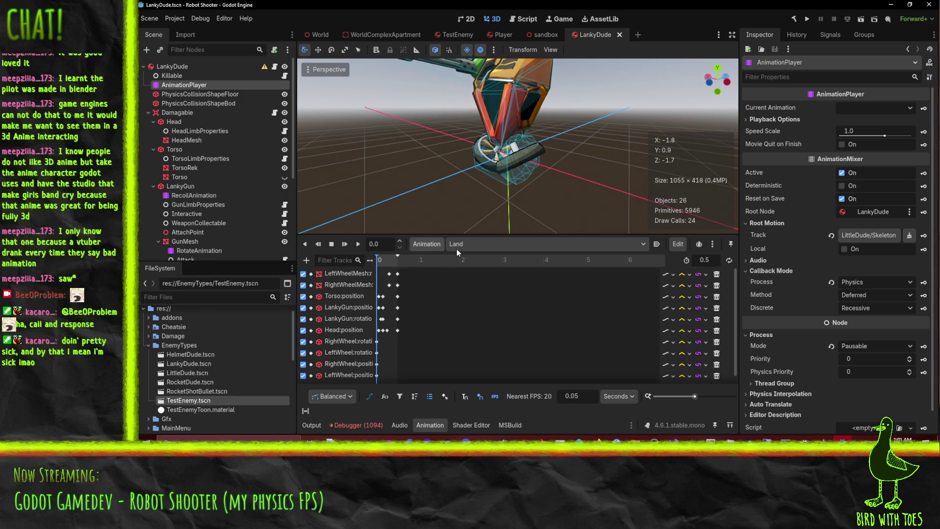
Step: Reload the Fall animation, jump to its end, and face the robot's front
click(456, 248)
click(487, 276)
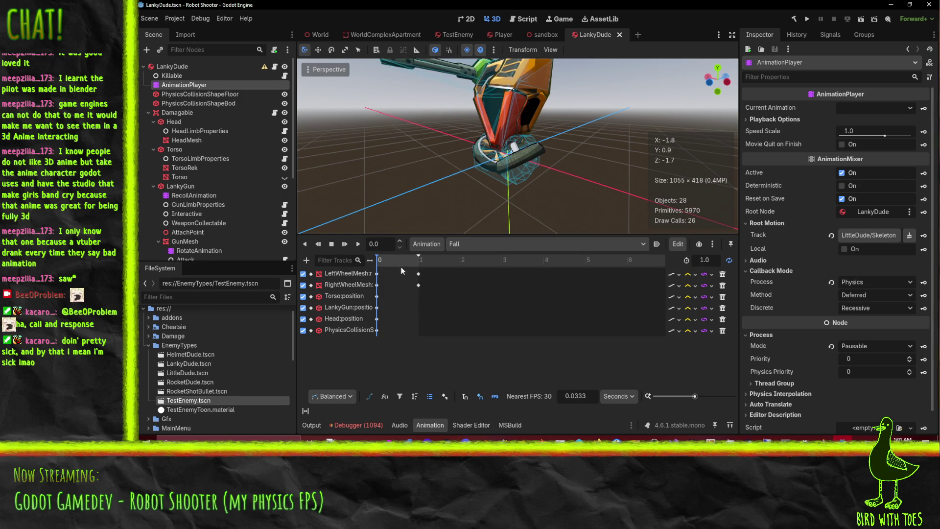
click(419, 260)
click(463, 244)
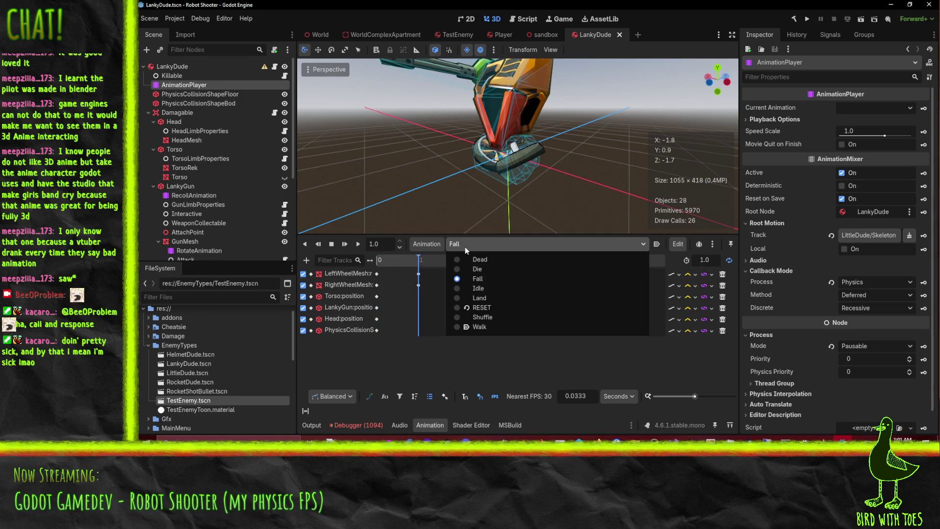
click(460, 210)
drag(418, 171, 437, 68)
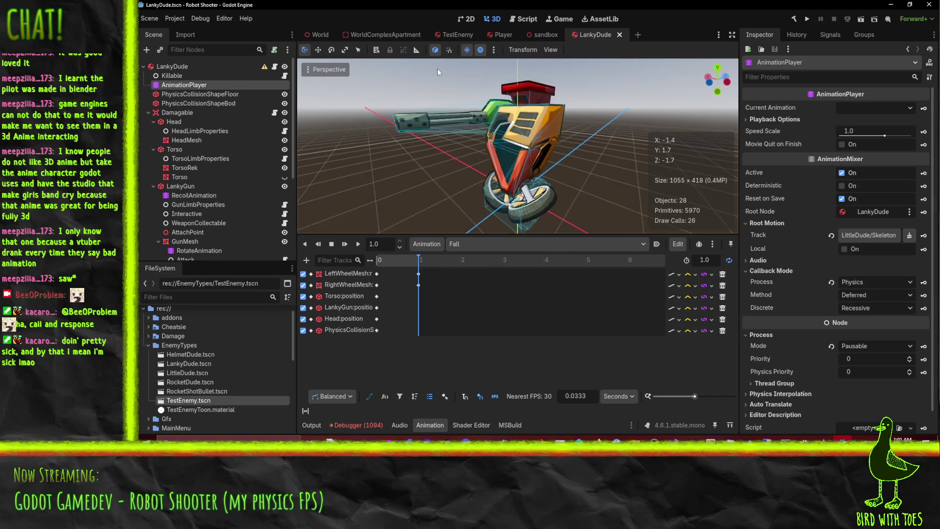
Step: Select the Fall animation's Head:position keyframe and set its Y value to 2.5
drag(433, 101, 463, 149)
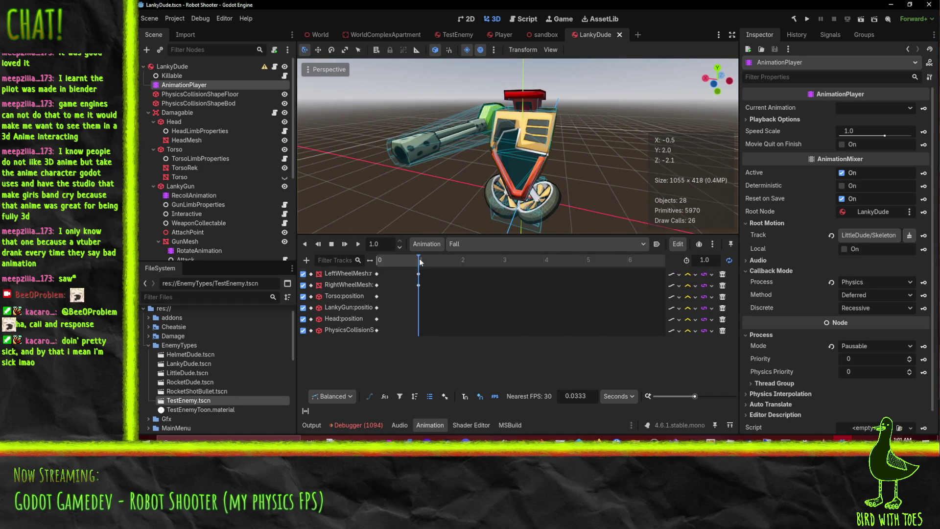
double_click(353, 318)
click(377, 319)
click(377, 319)
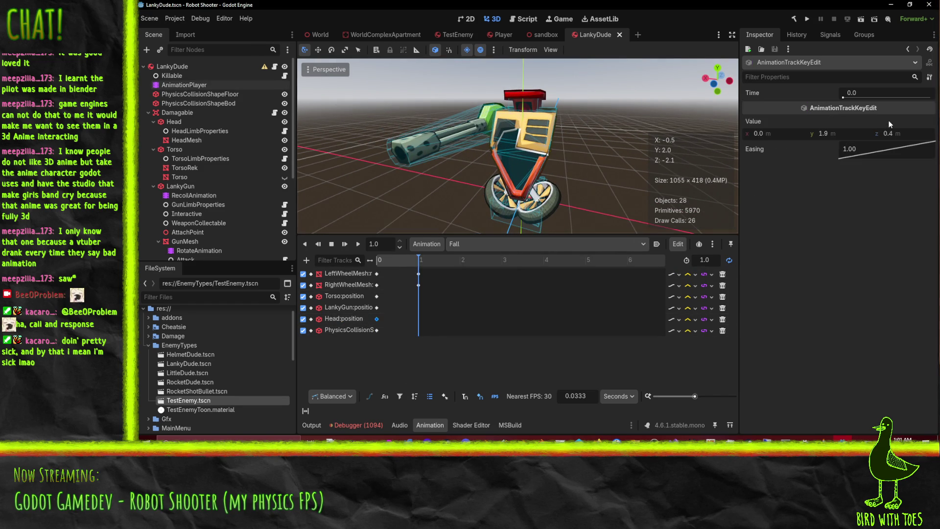
click(844, 133)
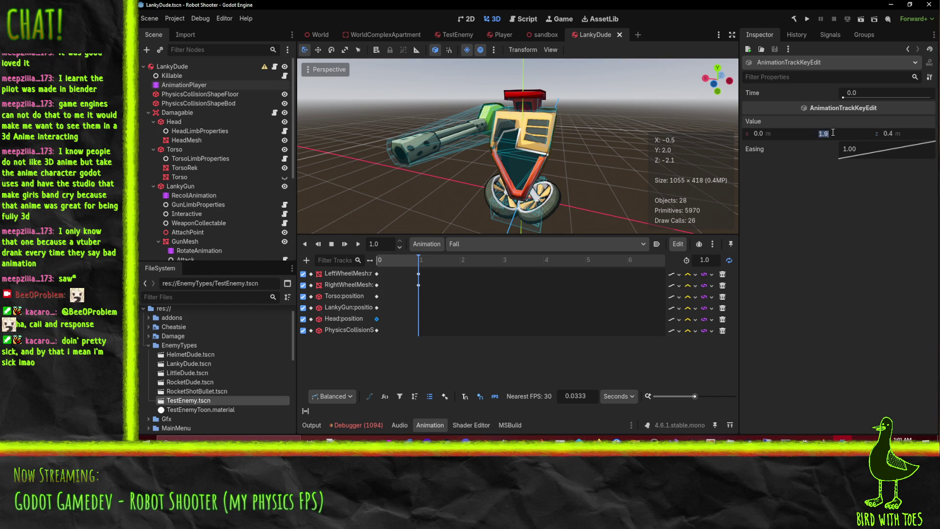
key(BackSpace)
key(BackSpace)
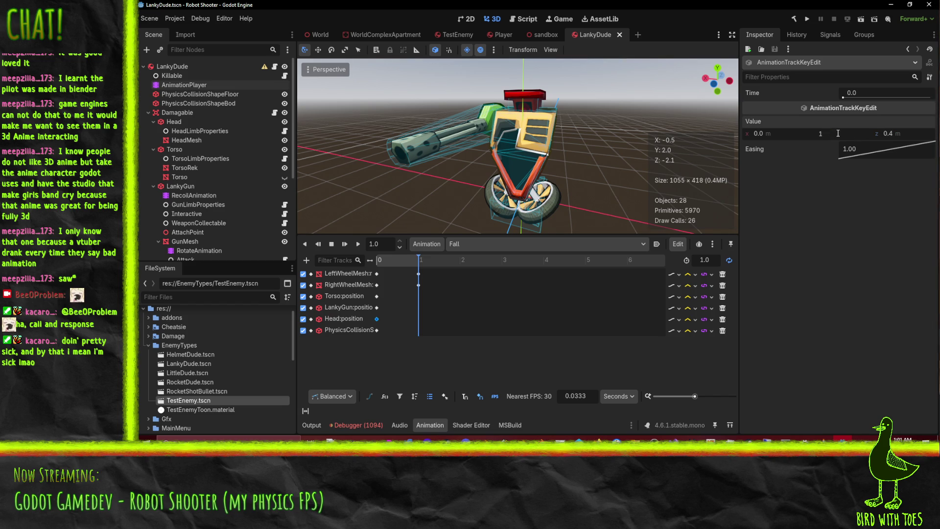
text(2)
key(Return)
click(837, 133)
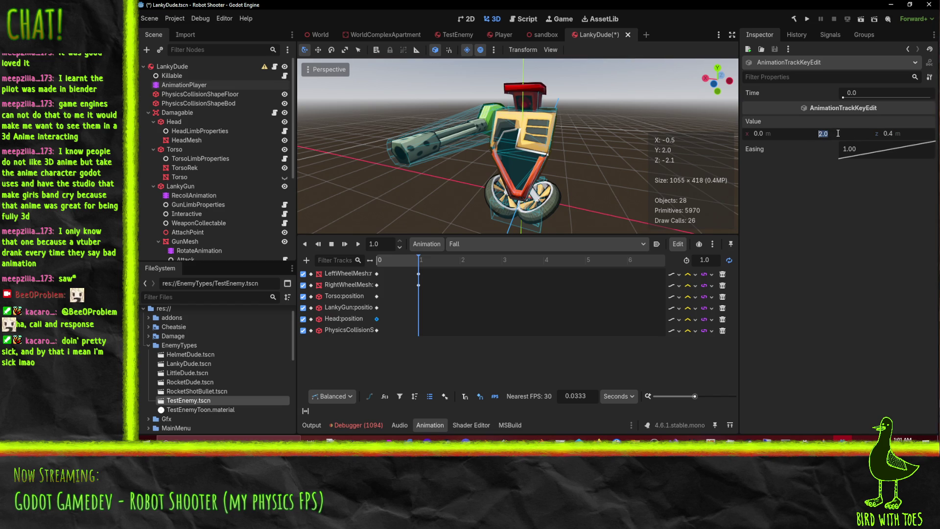
text(2.5)
key(Return)
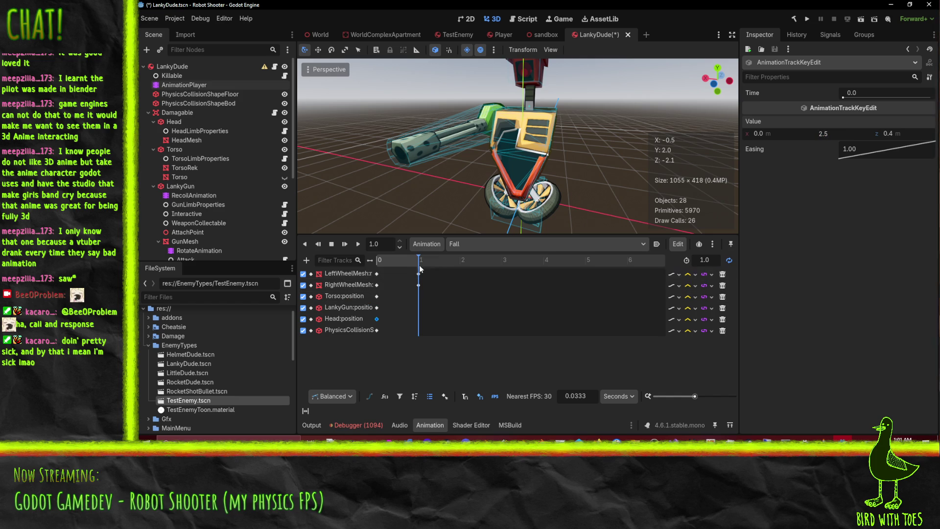
click(468, 246)
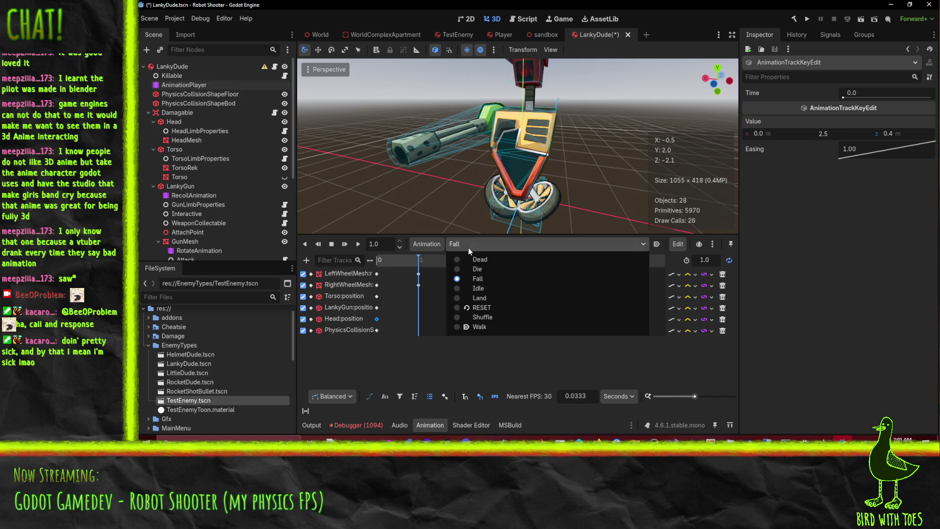
Step: Load the Land animation, scrub its start, and inspect the first Head:position keyframe
click(492, 294)
drag(393, 266, 375, 264)
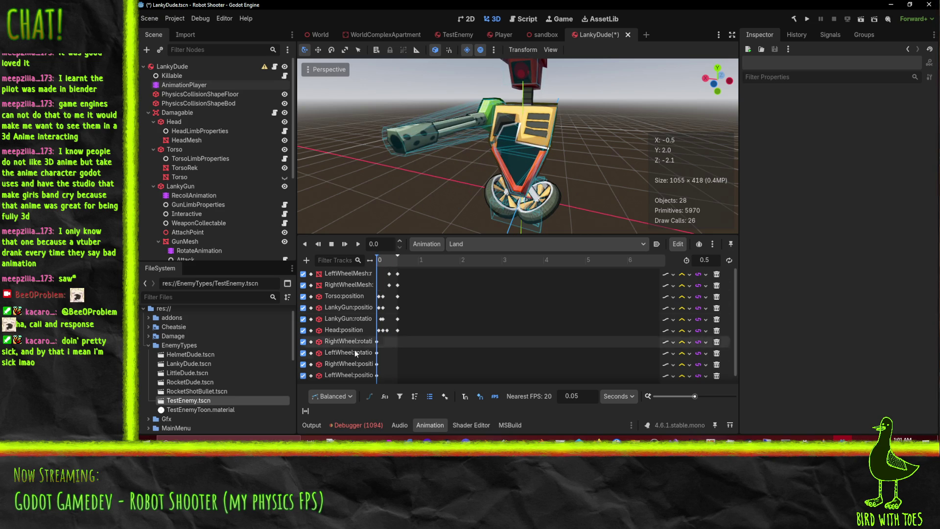
click(379, 330)
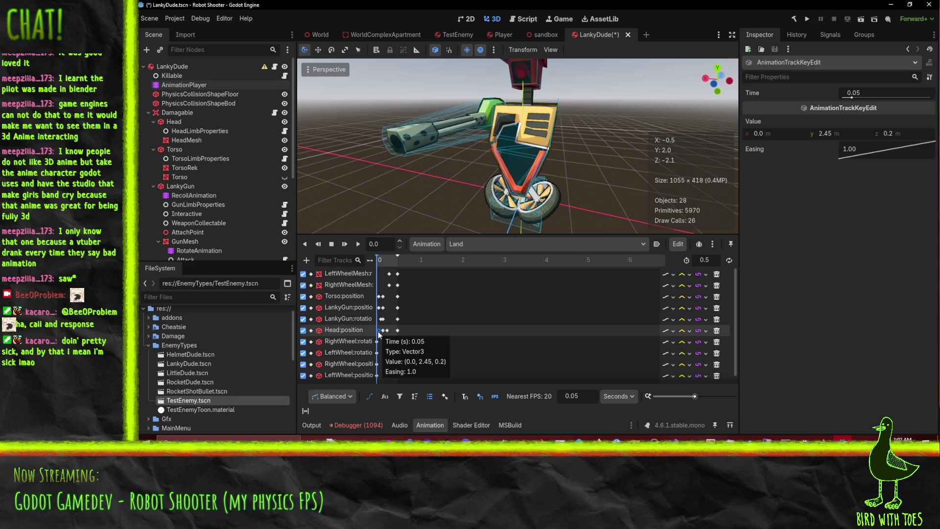
mouse_move(381, 260)
mouse_down()
mouse_move(398, 264)
mouse_move(376, 261)
mouse_up()
Step: Play the Land animation twice, then switch to the RESET animation
click(355, 243)
click(356, 244)
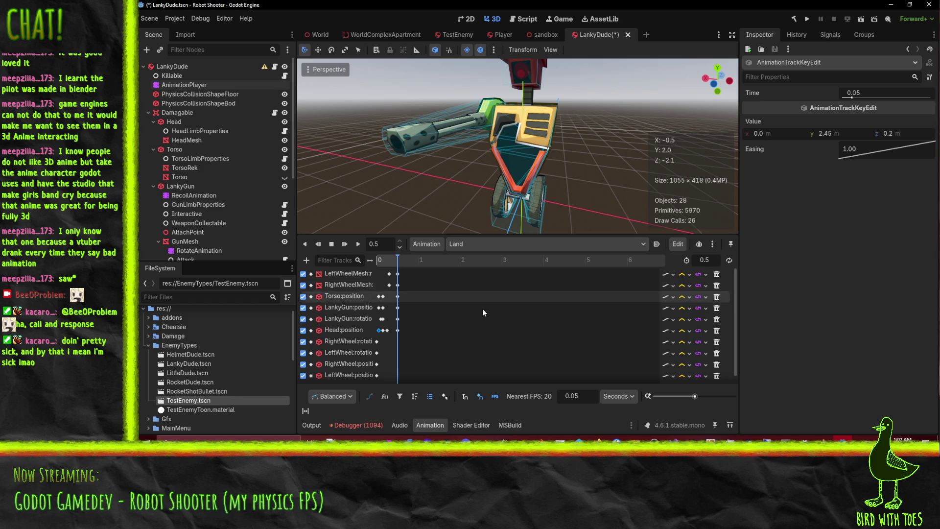
click(453, 246)
click(497, 309)
click(480, 244)
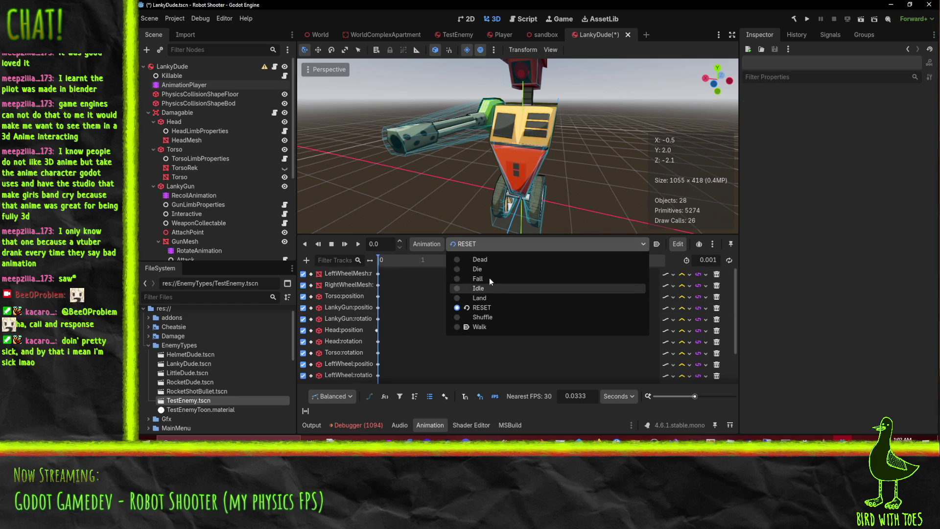
Step: Preview the Fall animation by scrubbing it from 0 to 1 while viewing the robot from the front
click(488, 277)
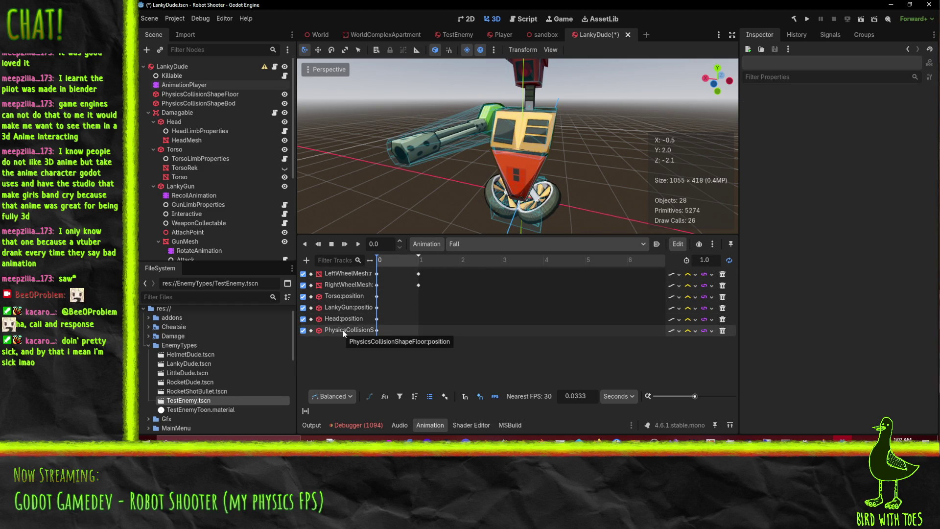
click(465, 242)
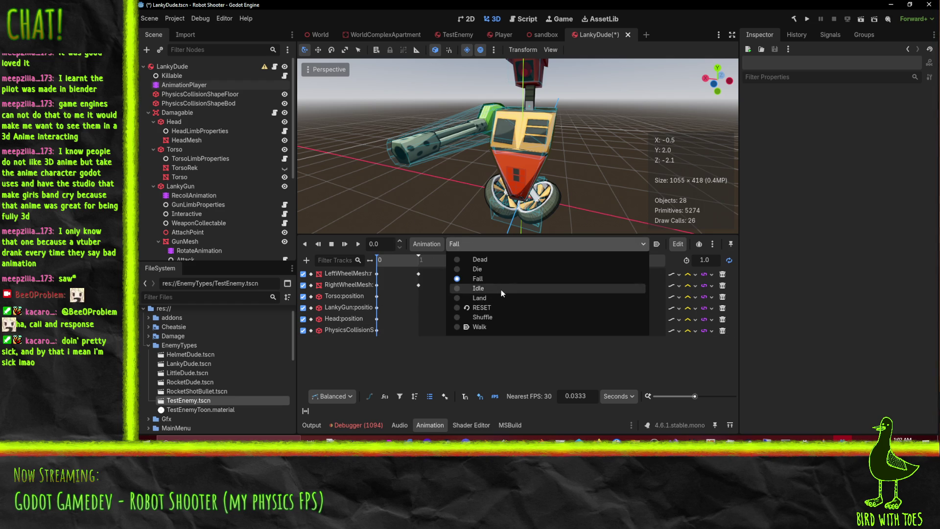
click(381, 261)
click(390, 261)
mouse_move(390, 262)
mouse_down()
mouse_move(421, 266)
mouse_move(372, 273)
mouse_up()
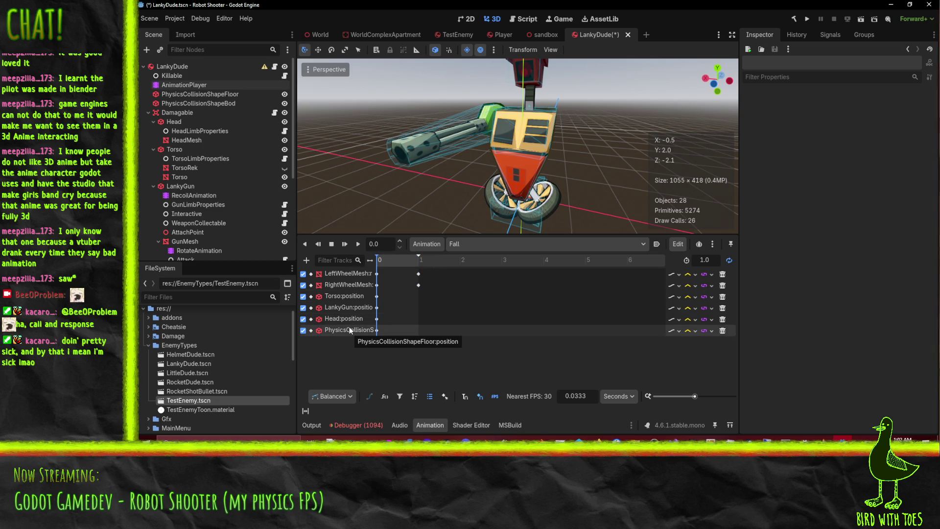
mouse_move(466, 183)
mouse_down()
mouse_move(445, 154)
mouse_move(492, 121)
mouse_move(502, 160)
mouse_up()
scroll(502, 148, down, 2)
mouse_move(385, 262)
mouse_down()
mouse_move(423, 268)
mouse_move(328, 263)
mouse_up()
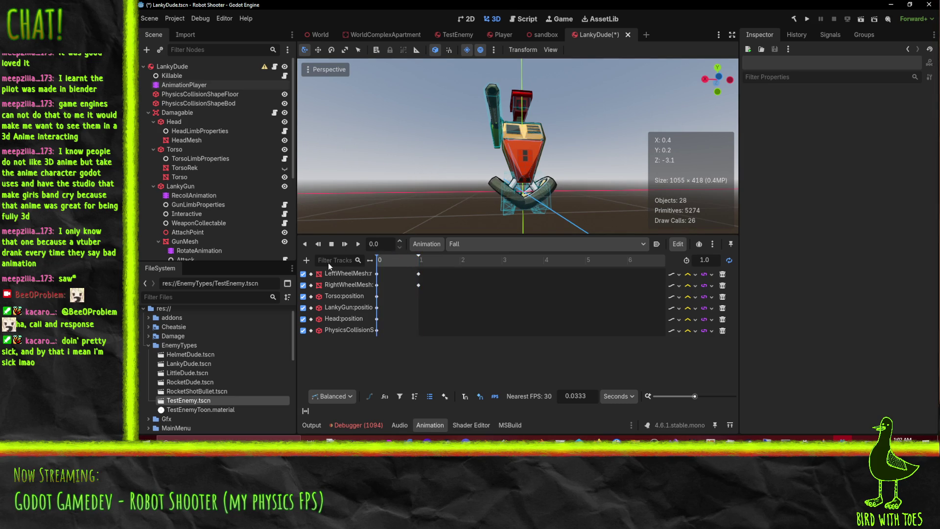
Step: Switch to the Land animation, scrub it to about 0.3, and view the robot from the side
click(468, 242)
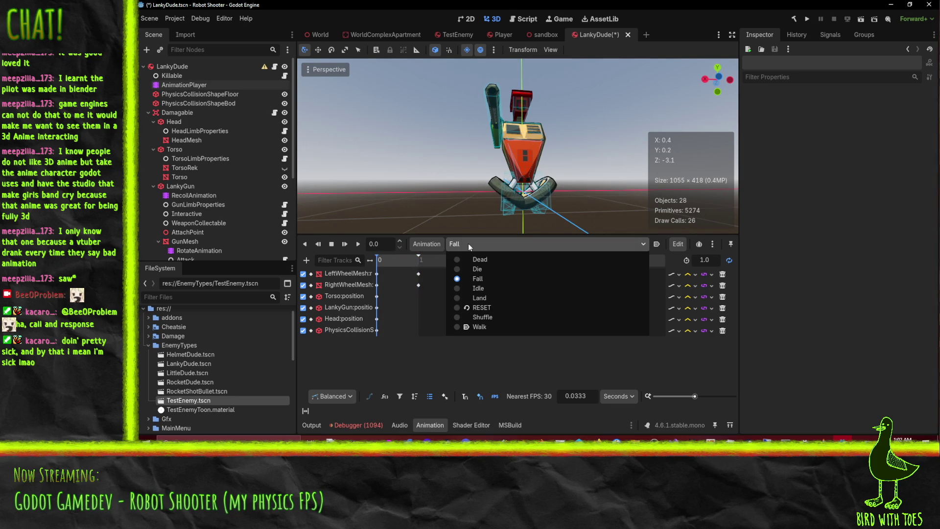
click(483, 298)
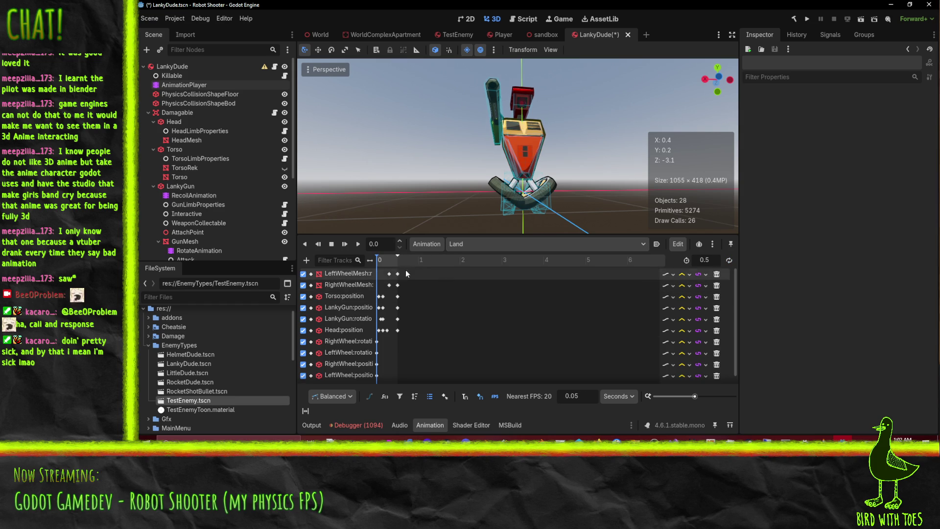
mouse_move(381, 261)
mouse_down()
mouse_move(401, 269)
mouse_move(377, 271)
mouse_move(409, 272)
mouse_move(376, 275)
mouse_up()
mouse_move(379, 194)
mouse_down()
mouse_move(437, 190)
mouse_move(345, 174)
mouse_up()
scroll(391, 338, down, 1)
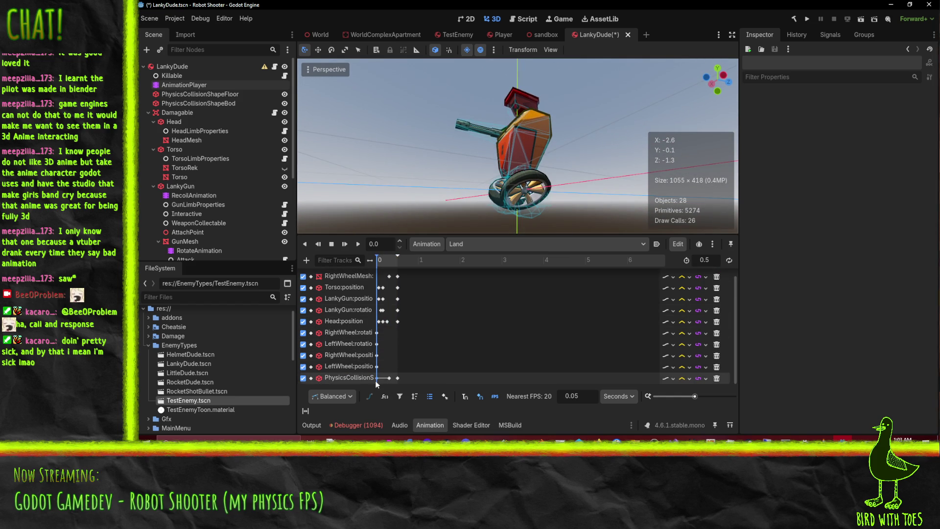
Step: Save the LankyDude scene and return to the sandbox scene
click(471, 245)
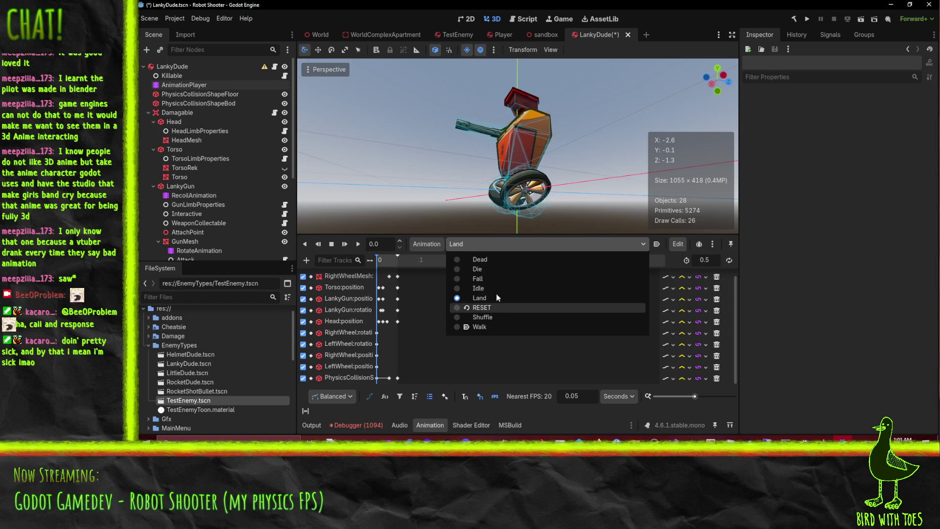
click(598, 427)
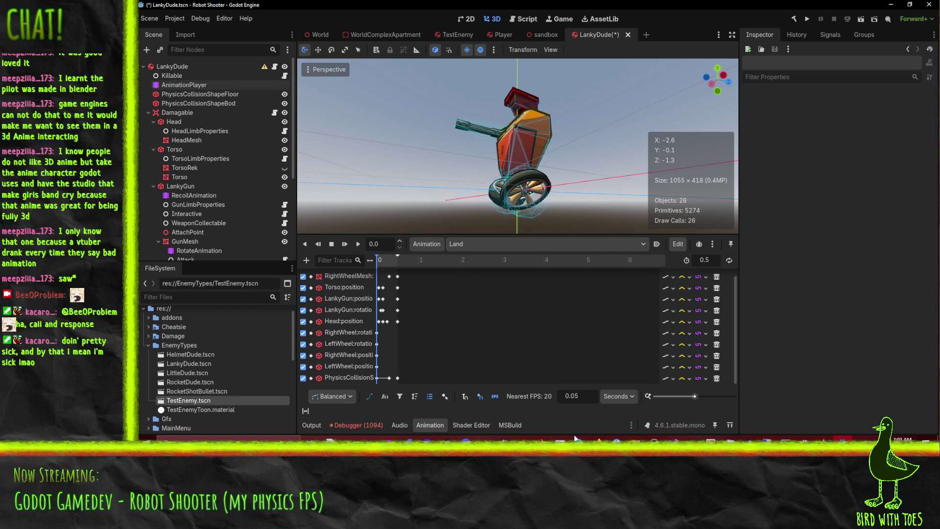
mouse_move(842, 439)
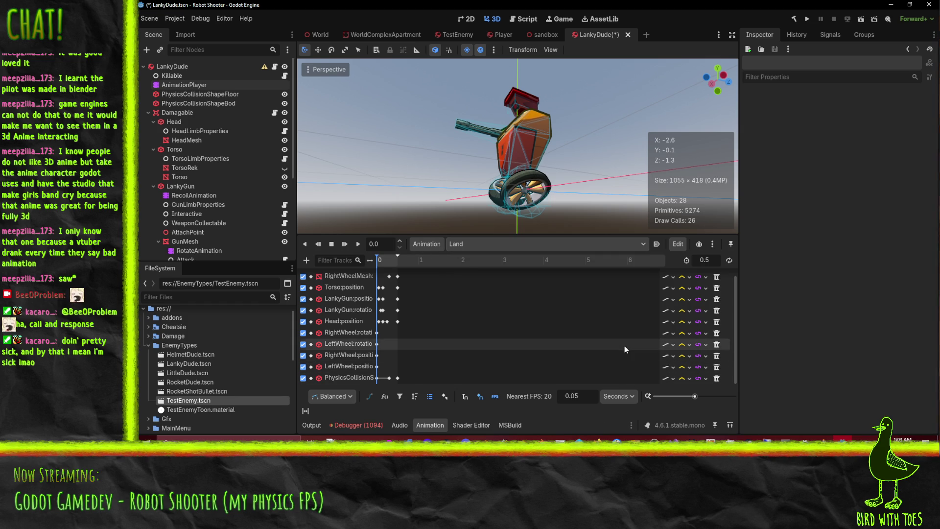
key(ctrl+s)
click(546, 34)
Step: Orbit around the sandbox scene and select an enemy's collision shape
scroll(538, 178, up, 3)
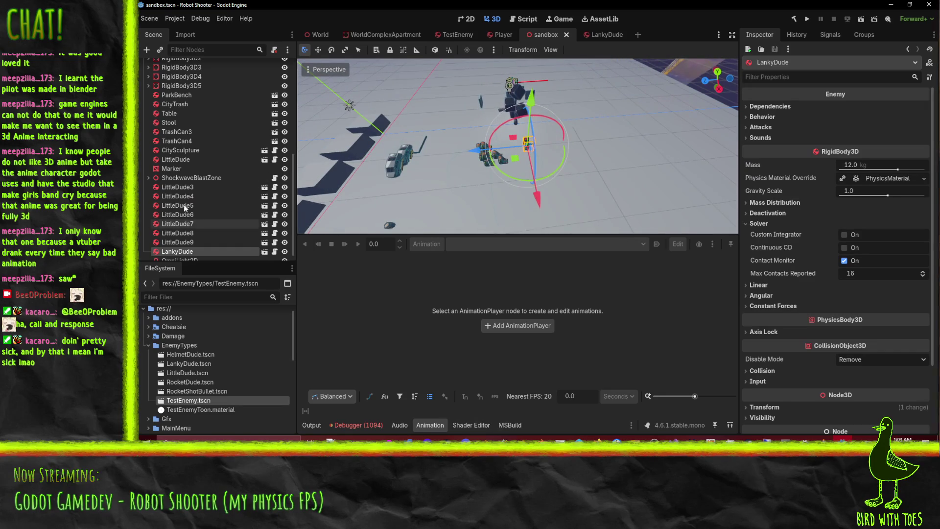
scroll(184, 204, up, 5)
mouse_move(540, 84)
mouse_down()
mouse_move(377, 71)
mouse_move(591, 154)
mouse_up()
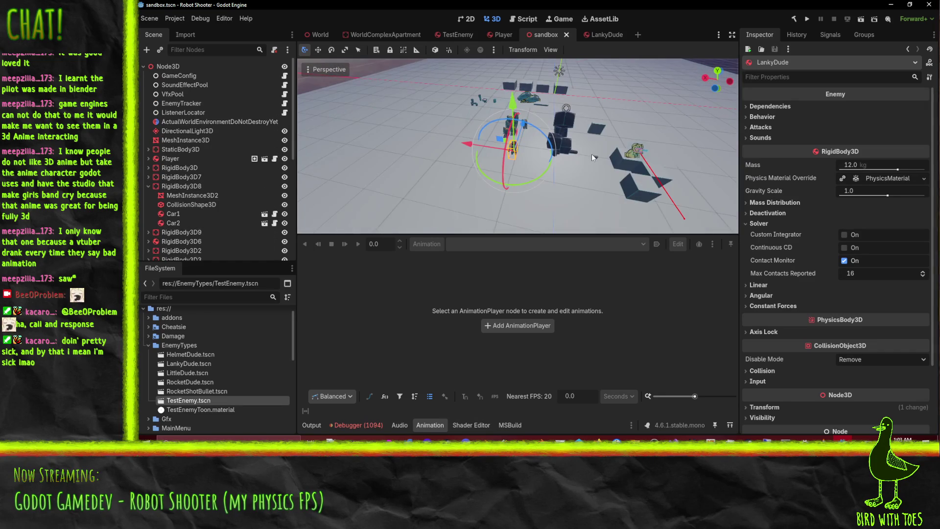
click(637, 151)
scroll(181, 140, up, 2)
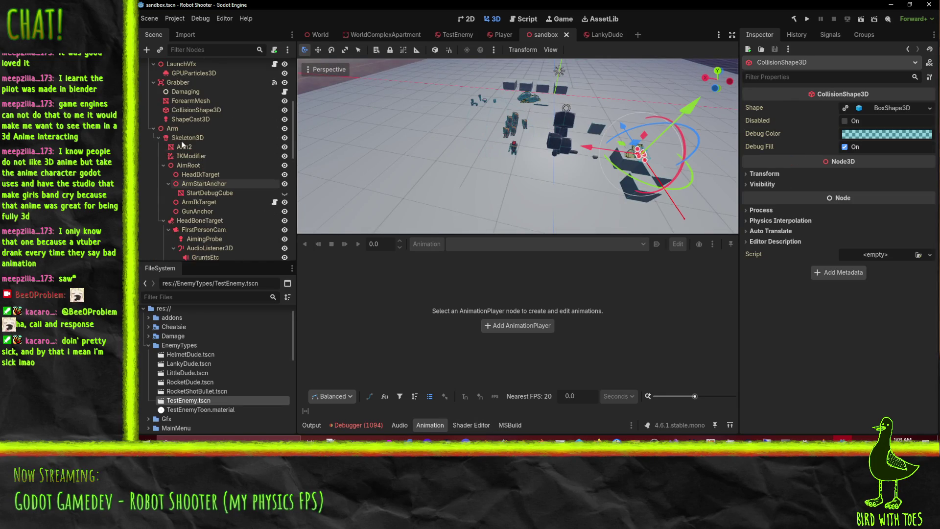
scroll(172, 92, up, 4)
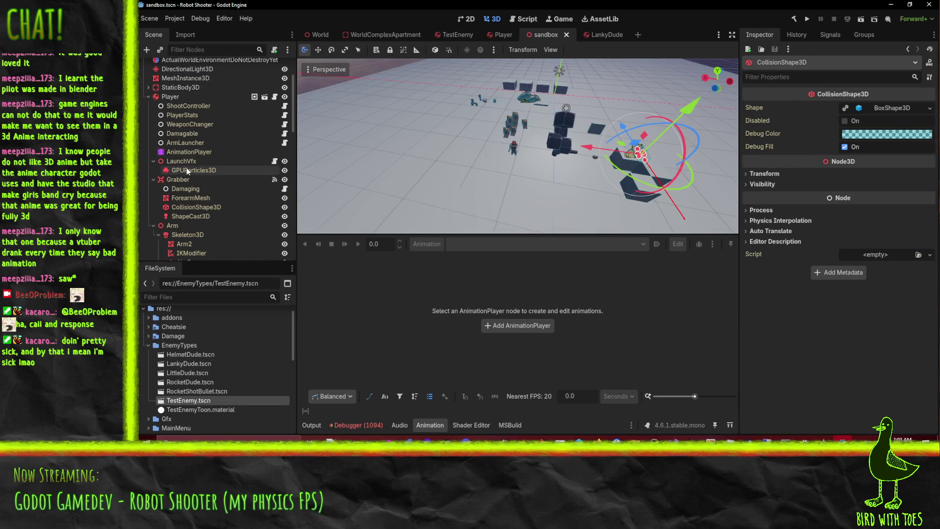
Step: Frame the Player node, drag it along the X axis beside the enemies, then save and run the scene
click(170, 98)
key(f)
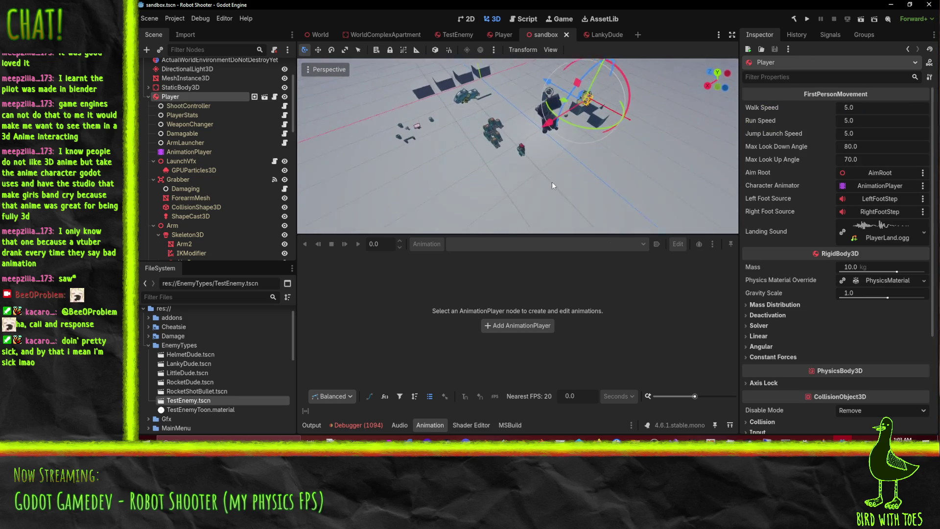
mouse_move(528, 76)
mouse_down()
mouse_move(495, 65)
mouse_move(470, 96)
mouse_move(383, 149)
mouse_move(478, 136)
mouse_move(491, 131)
mouse_move(484, 118)
mouse_up()
scroll(483, 113, up, 5)
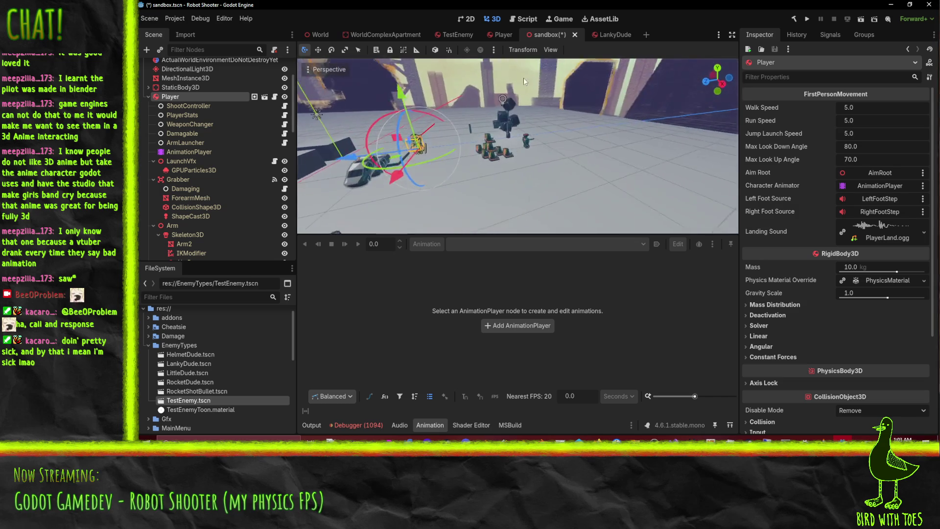
mouse_move(571, 73)
mouse_down()
mouse_move(607, 66)
mouse_move(483, 113)
mouse_up()
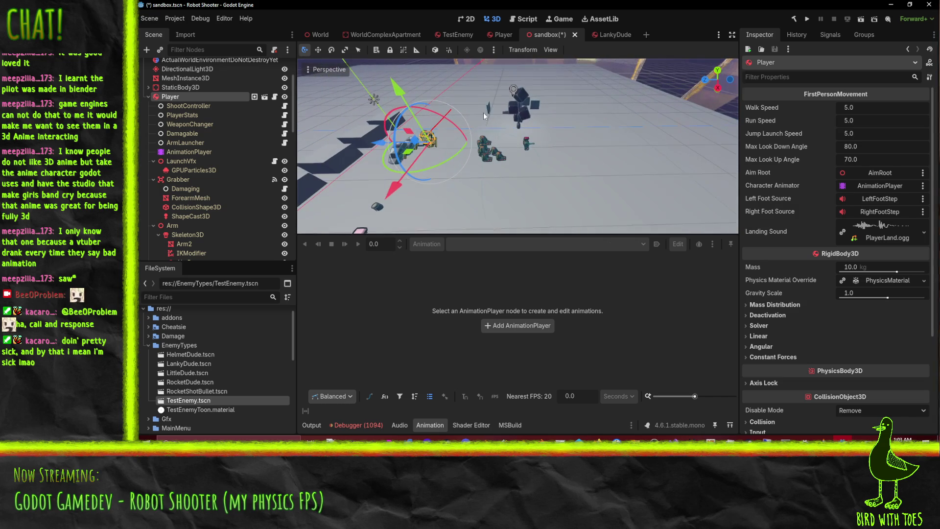
click(860, 19)
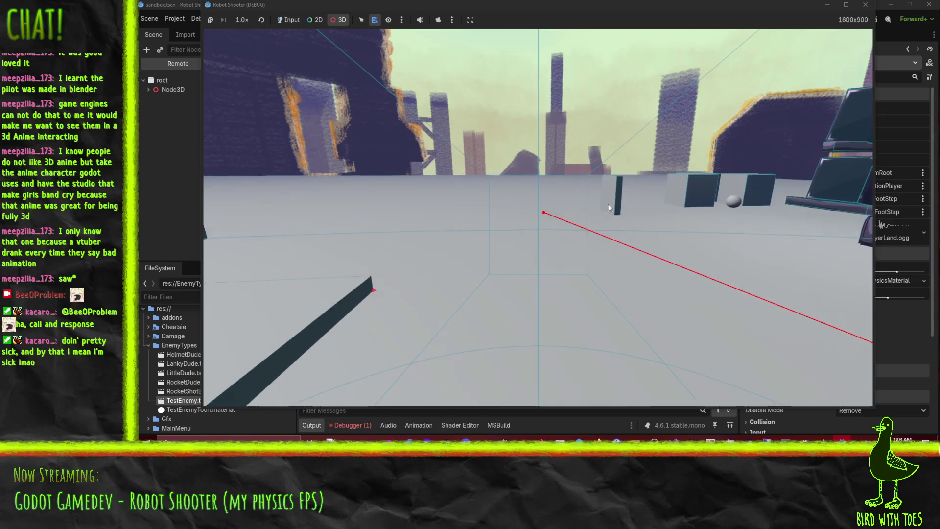
Step: Let the game take input, pause it, pick 3D nodes, and orbit a free camera around the fallen robots
click(609, 171)
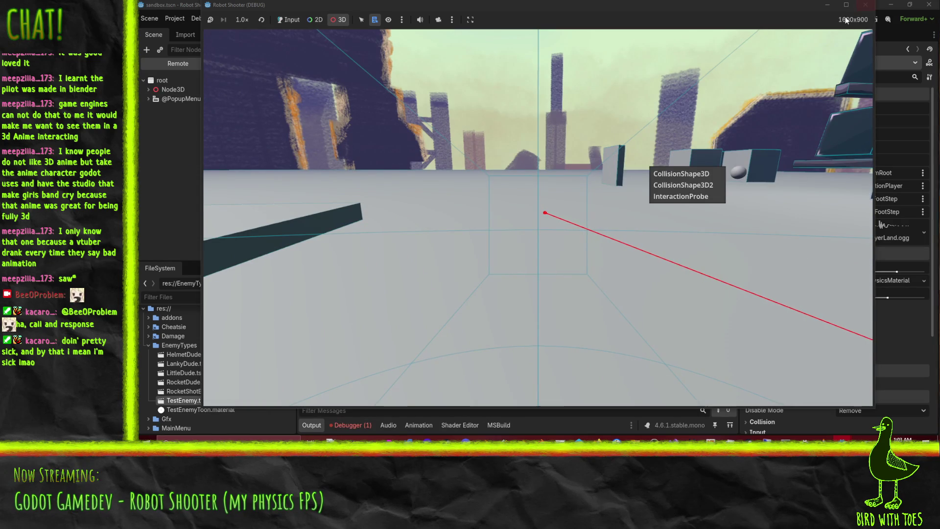
click(290, 22)
click(290, 21)
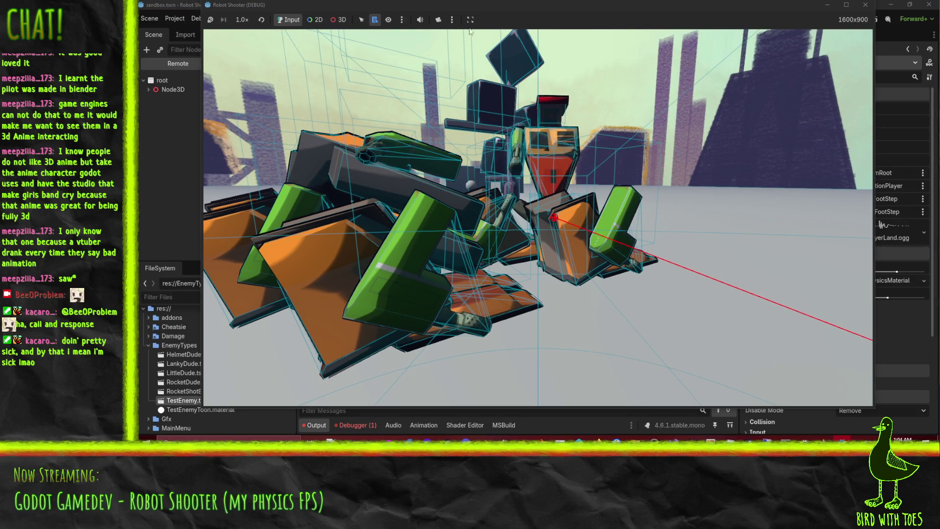
click(211, 20)
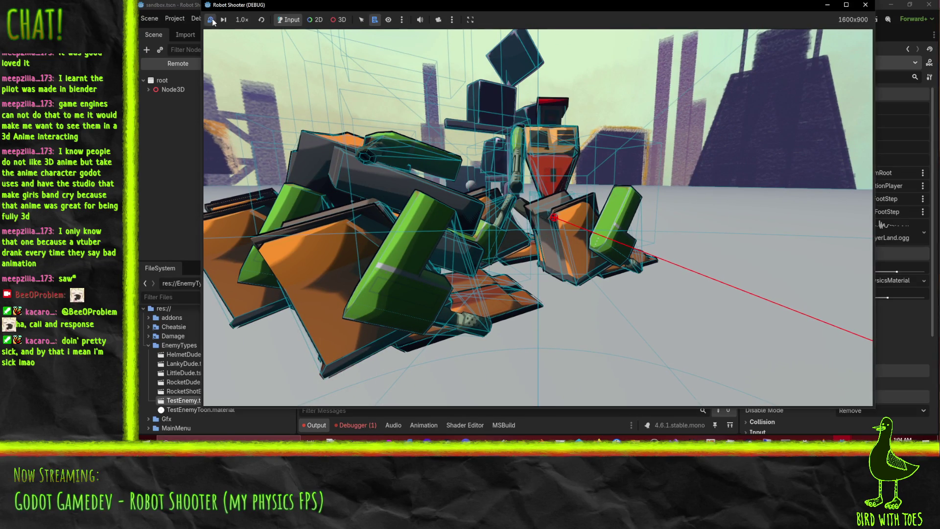
click(338, 21)
right_click(612, 174)
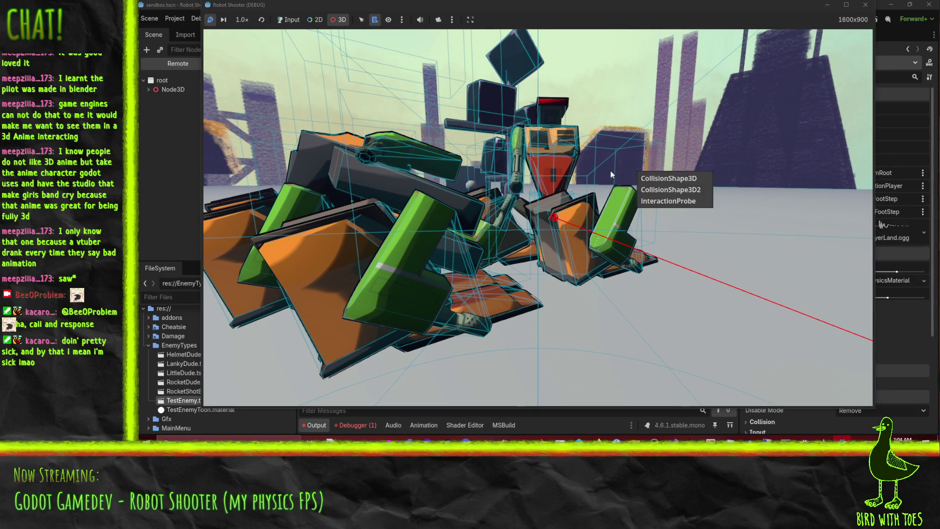
click(630, 32)
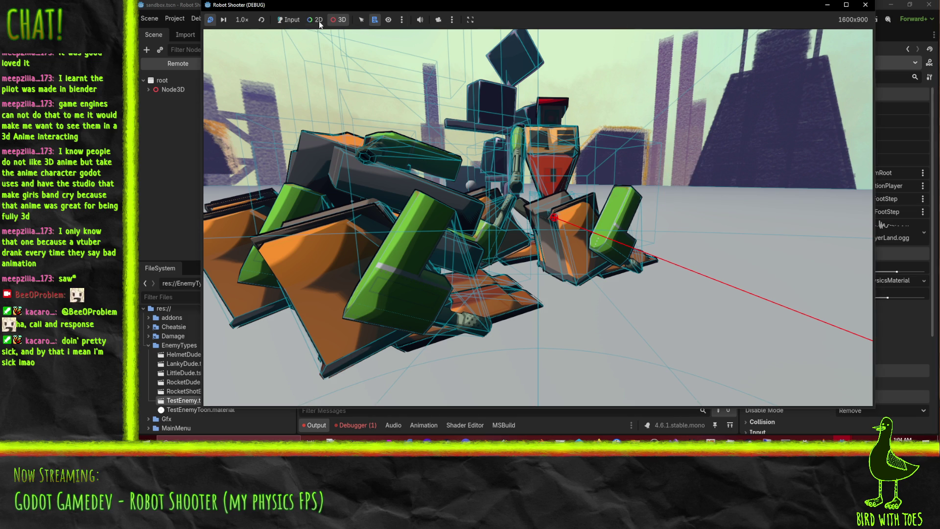
click(438, 19)
mouse_move(489, 123)
mouse_down()
mouse_move(518, 113)
mouse_move(486, 131)
mouse_move(571, 171)
mouse_move(574, 107)
mouse_move(611, 141)
mouse_move(392, 162)
mouse_move(299, 158)
mouse_move(369, 171)
mouse_move(580, 172)
mouse_move(515, 189)
mouse_move(520, 218)
mouse_up()
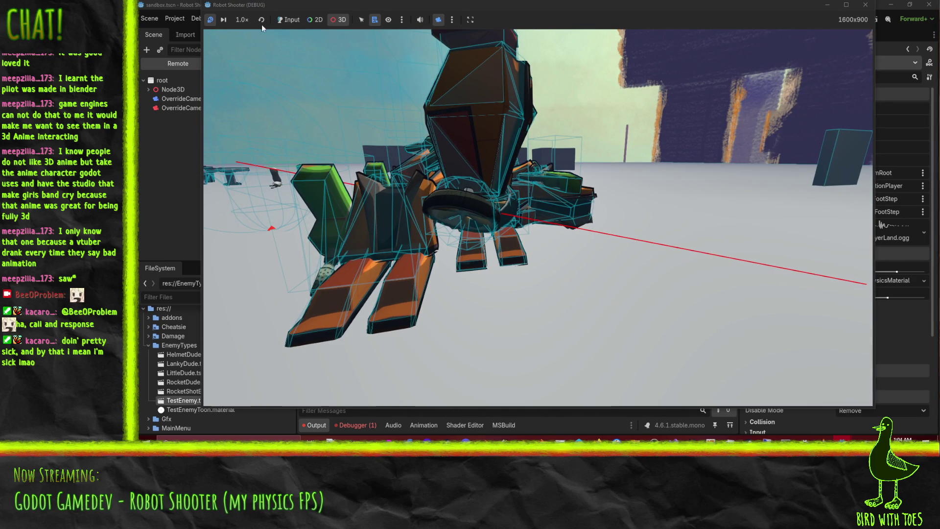
Step: Orbit close to the robot pile and advance the paused game 15 frames
click(225, 23)
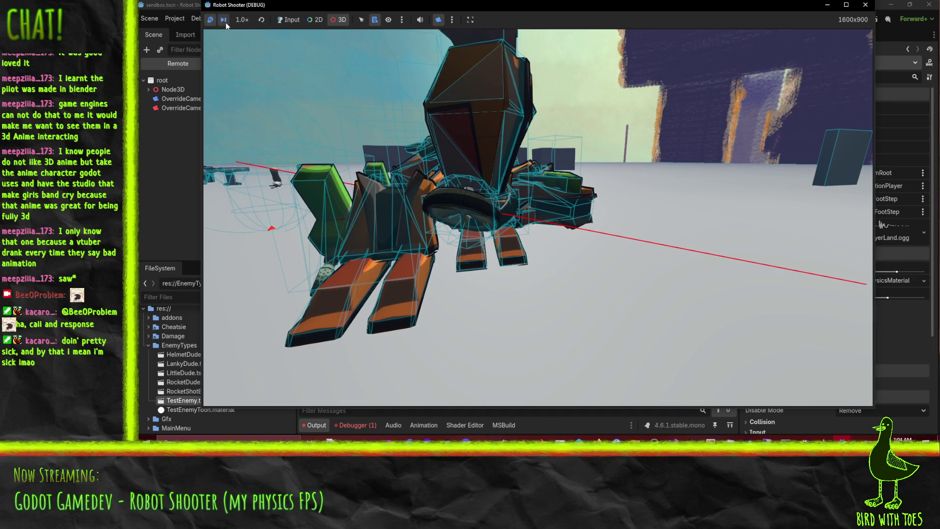
mouse_move(292, 55)
mouse_down()
mouse_move(374, 82)
mouse_move(271, 92)
mouse_move(403, 129)
mouse_move(444, 163)
mouse_move(387, 198)
mouse_move(432, 203)
mouse_move(313, 128)
mouse_up()
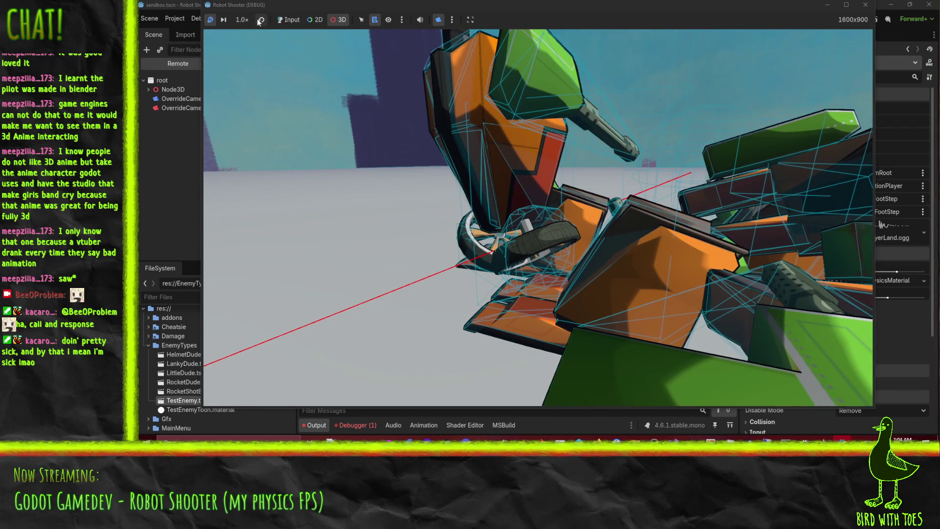
click(226, 21)
click(226, 21)
click(226, 22)
click(226, 22)
click(226, 21)
click(227, 22)
click(226, 21)
click(226, 22)
click(226, 21)
click(226, 21)
click(226, 21)
click(226, 22)
click(226, 21)
click(226, 21)
click(226, 21)
Step: Advance the game another 15 frames through the collapse, then stop it with F8
click(226, 22)
click(226, 21)
click(227, 22)
click(226, 21)
click(226, 21)
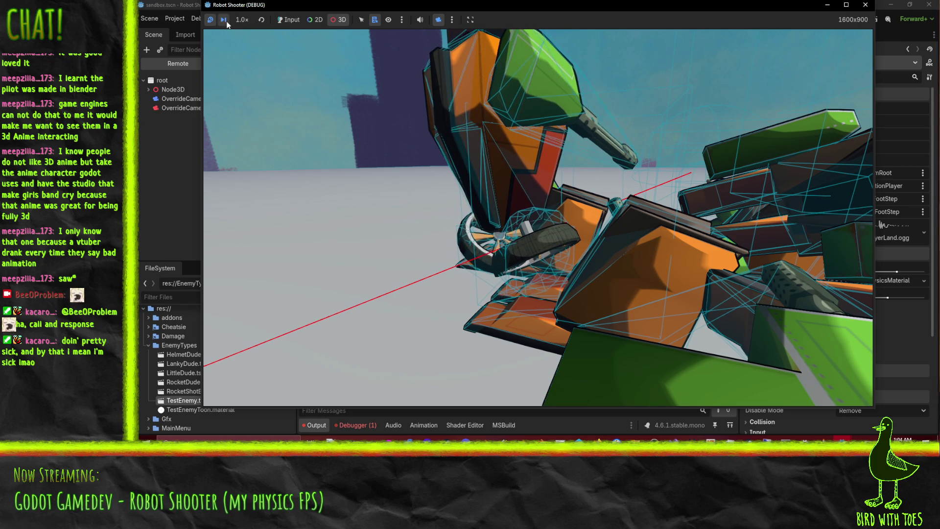
click(226, 21)
click(226, 22)
click(226, 22)
click(226, 21)
click(226, 22)
click(226, 21)
click(226, 21)
click(226, 22)
click(226, 21)
click(226, 21)
click(226, 21)
click(227, 22)
click(226, 22)
click(226, 21)
click(226, 22)
click(226, 21)
click(226, 21)
click(227, 21)
click(226, 21)
click(226, 22)
click(226, 21)
click(226, 21)
click(226, 22)
click(226, 22)
click(226, 21)
click(227, 22)
click(226, 21)
key(F8)
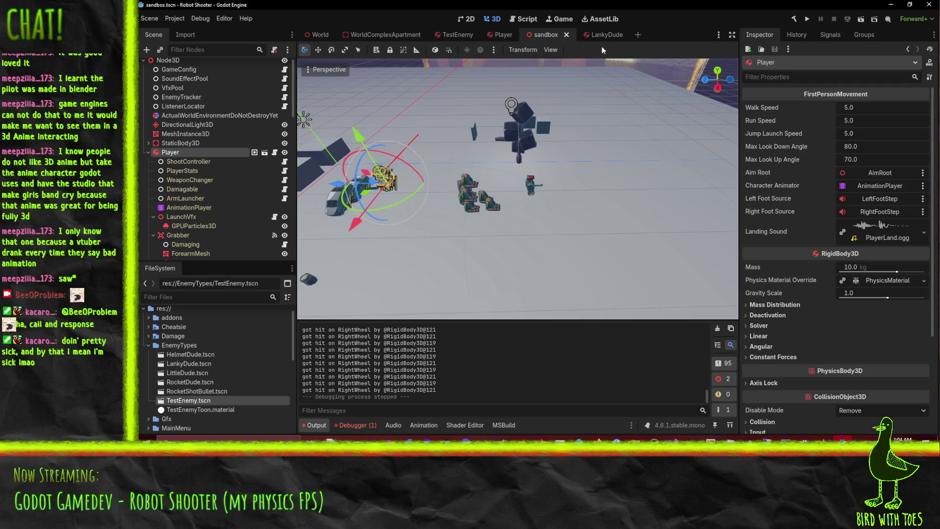
Step: In LankyDude, select the AnimationPlayer and inspect the LeftWheel rotation, RightWheel position and LeftWheel position keyframes
click(606, 38)
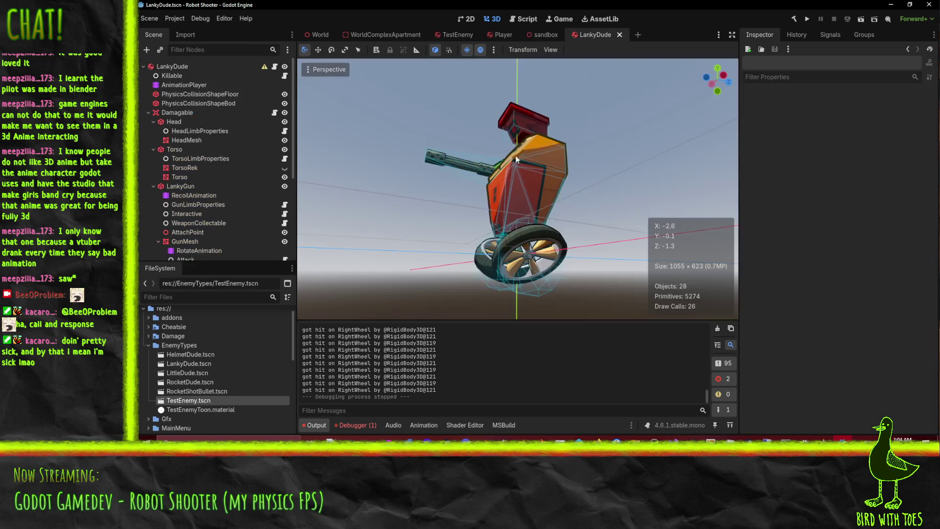
scroll(193, 210, down, 2)
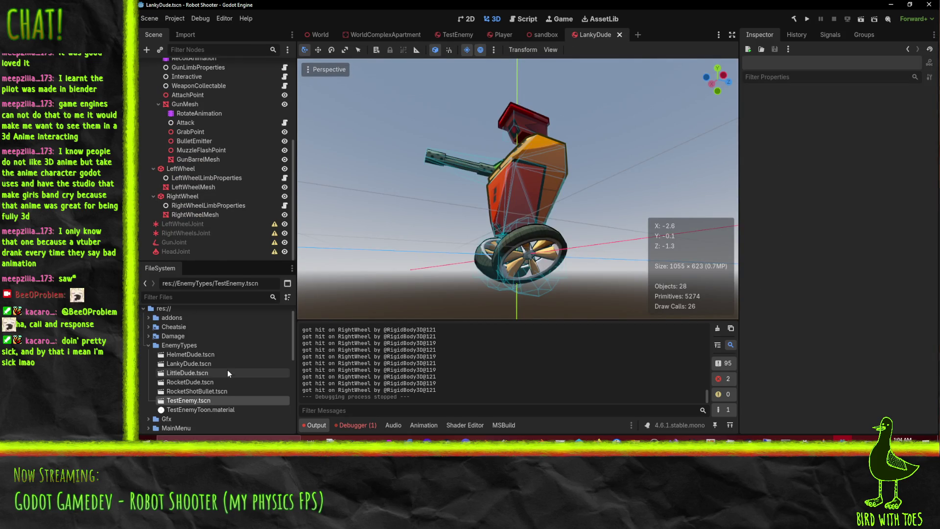
scroll(199, 147, up, 5)
click(184, 84)
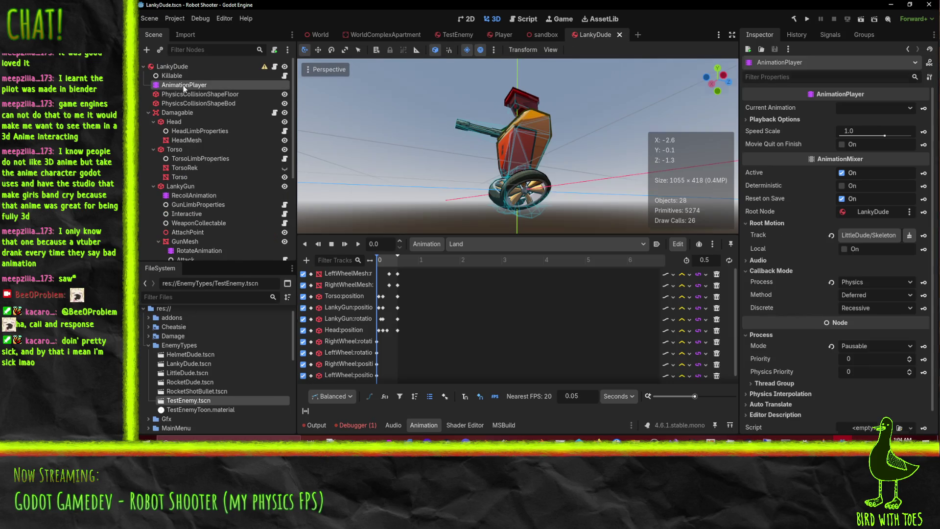
click(377, 353)
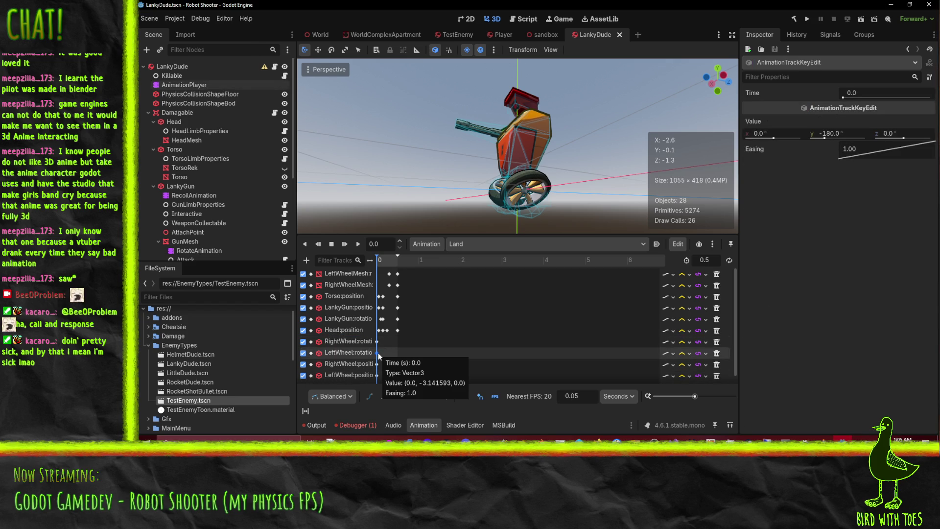
click(377, 364)
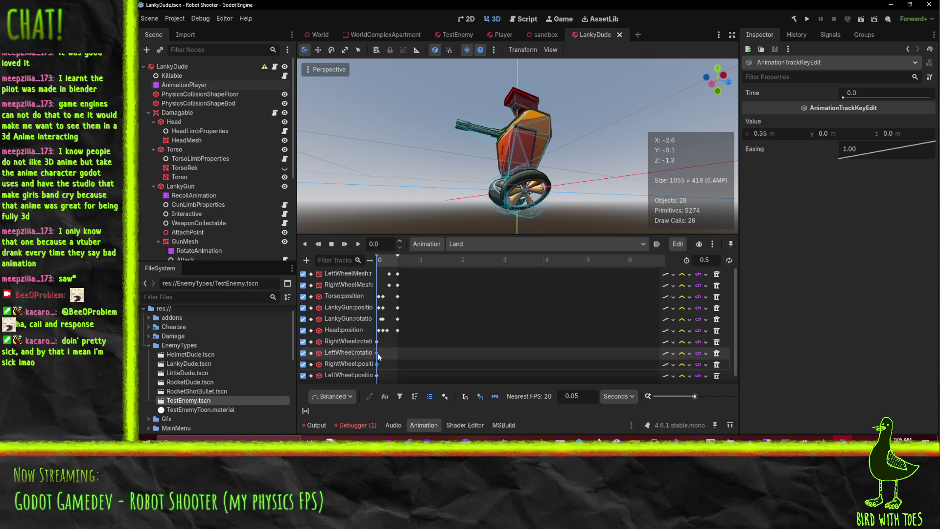
click(377, 375)
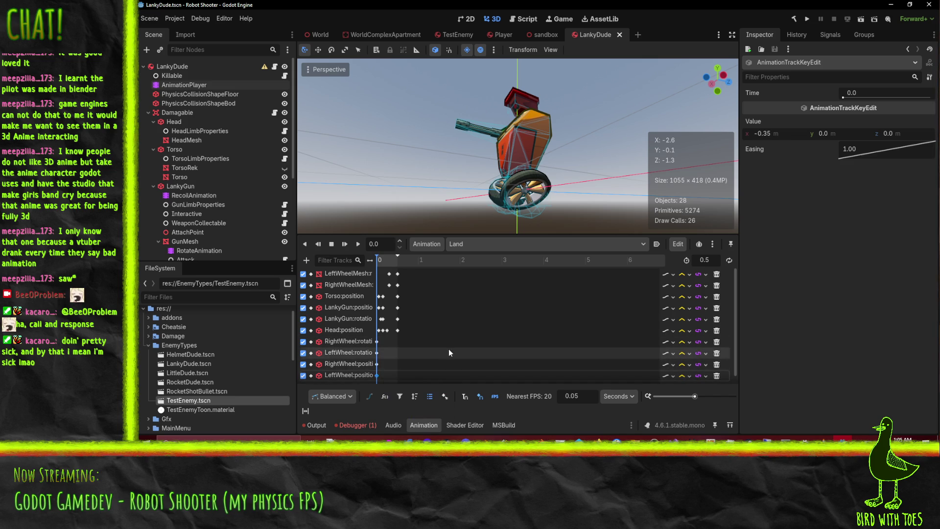
Step: Check the Fall animation's RightWheelMesh keyframe at time 0, then go back to Land and orbit the robot
click(478, 246)
click(492, 277)
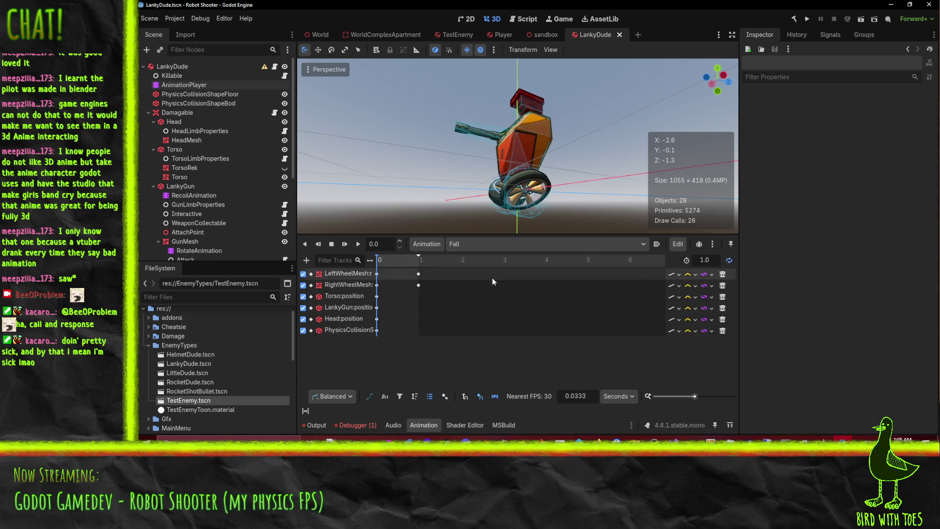
click(377, 285)
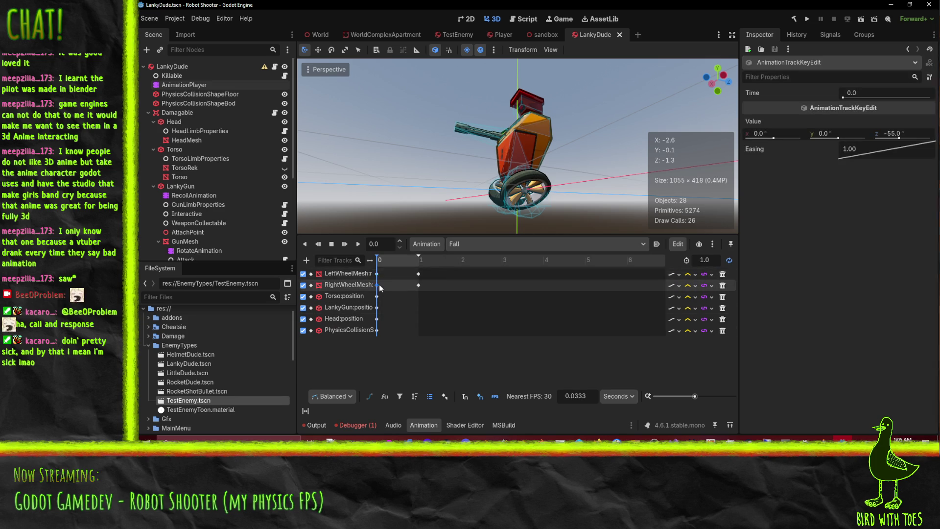
click(475, 245)
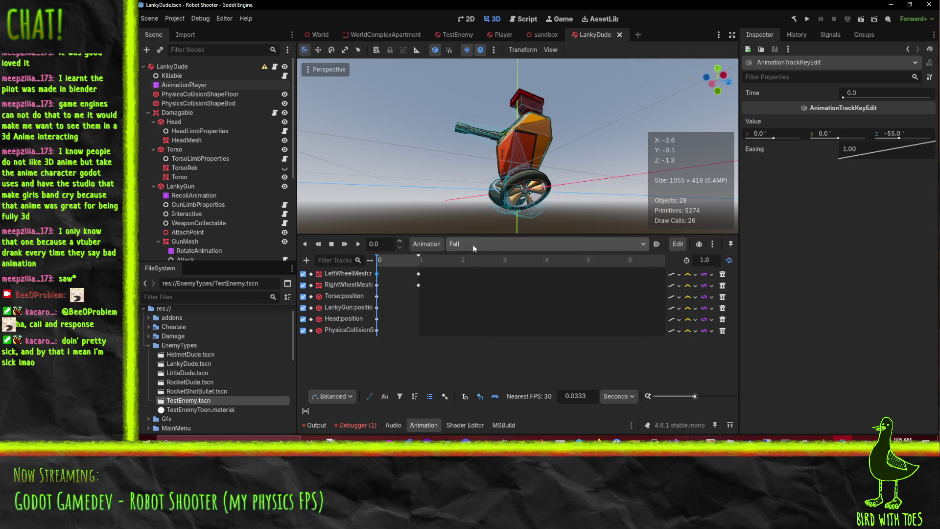
click(479, 298)
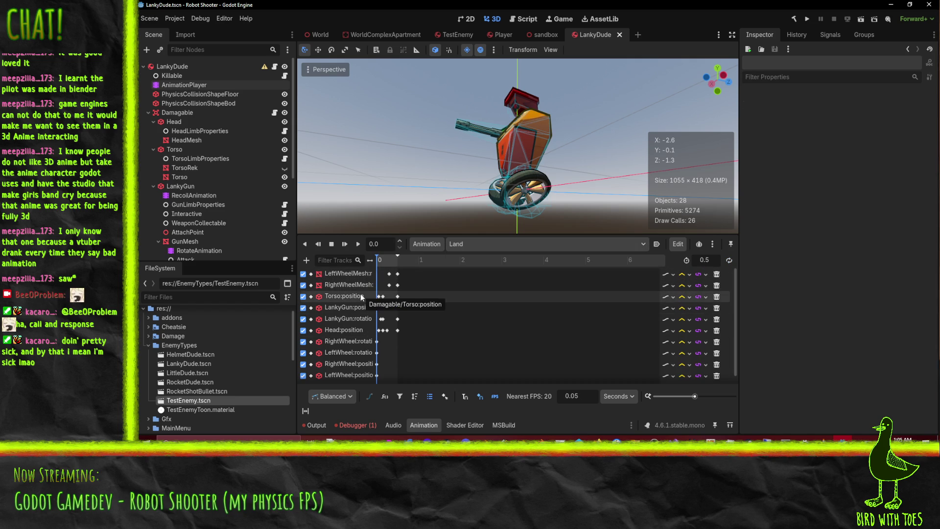
mouse_move(470, 205)
mouse_down()
mouse_move(538, 200)
mouse_move(442, 210)
mouse_move(498, 222)
mouse_up()
scroll(498, 222, up, 3)
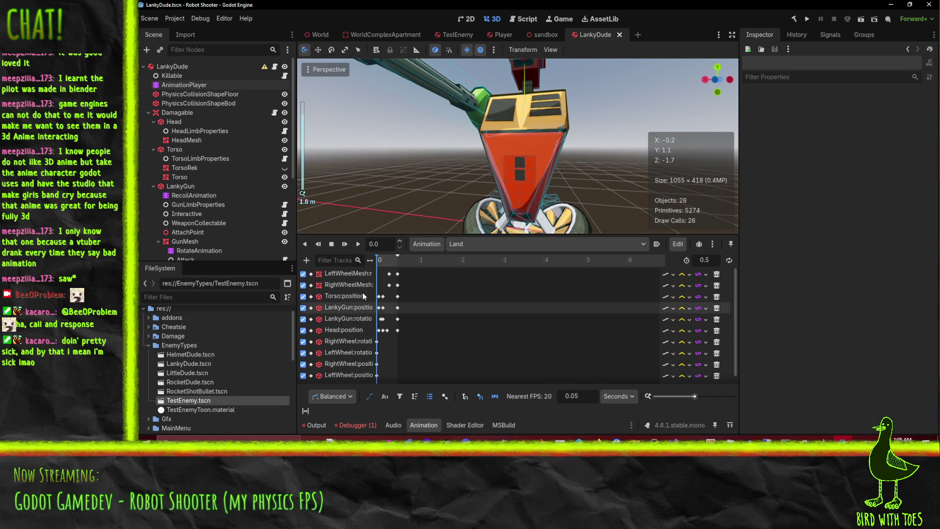
Step: Uncheck the Torso:position track in the Land animation, then in the Fall animation
click(303, 296)
click(302, 298)
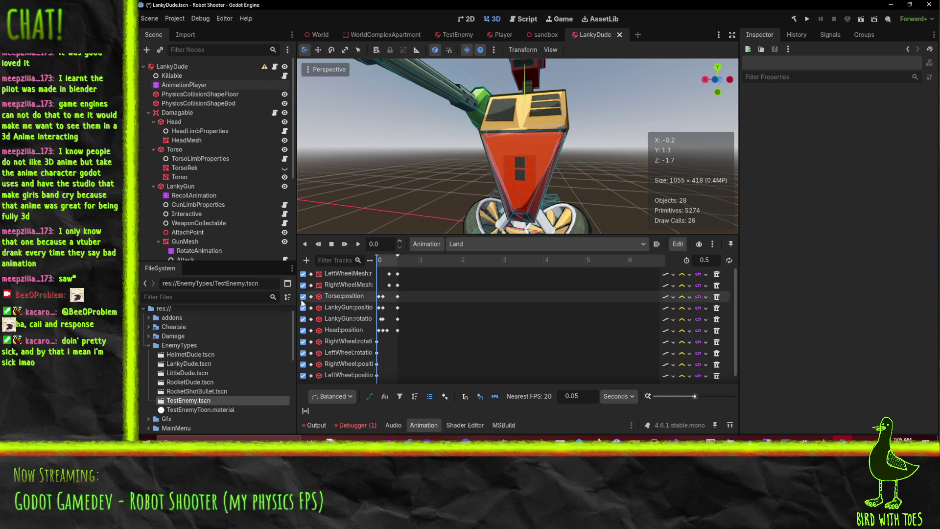
click(469, 247)
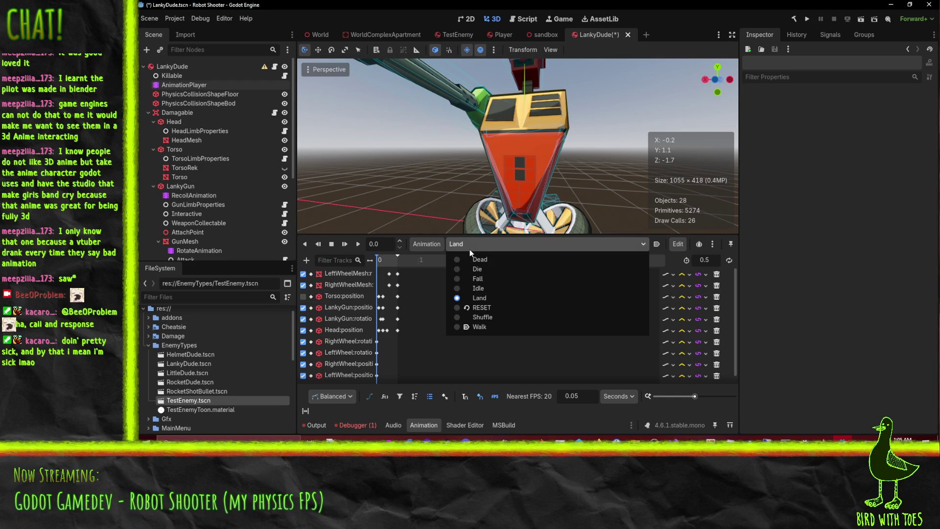
click(488, 278)
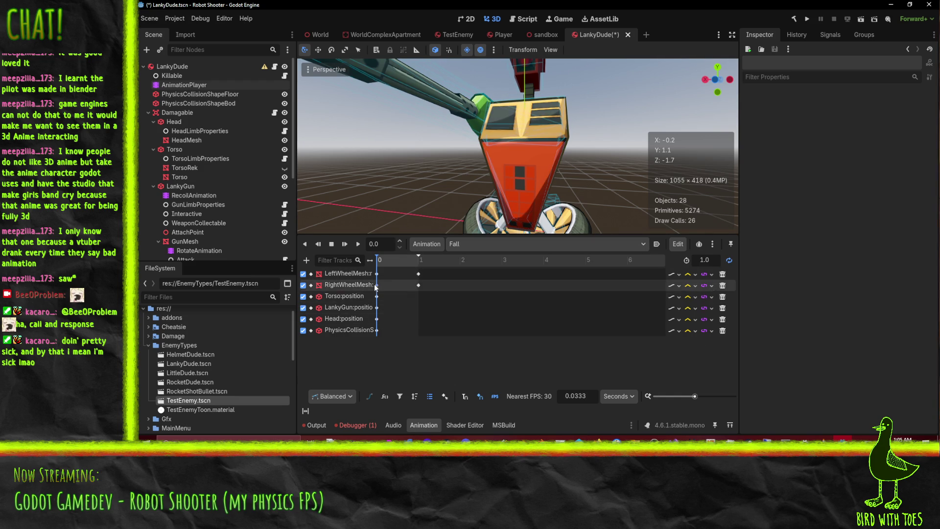
click(302, 296)
click(303, 297)
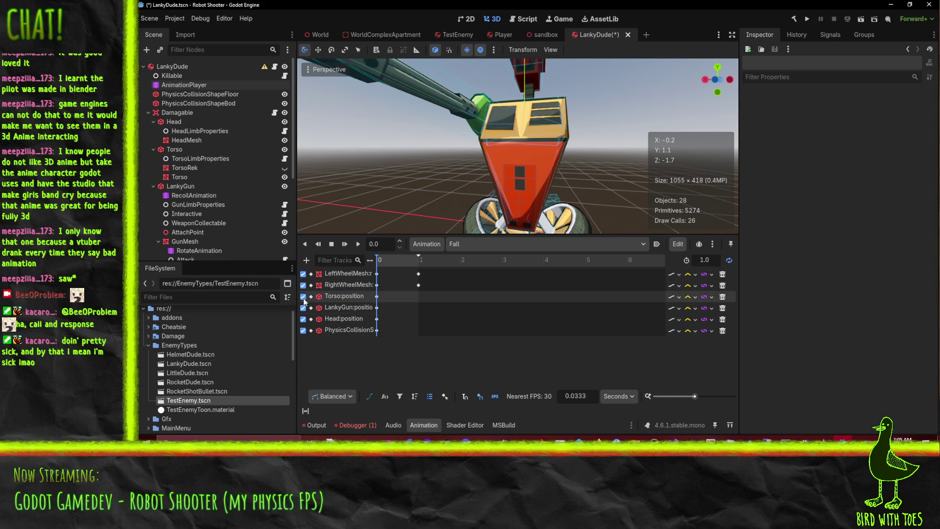
Step: Confirm Fall is still the selected animation and return to the sandbox scene
click(487, 244)
click(486, 244)
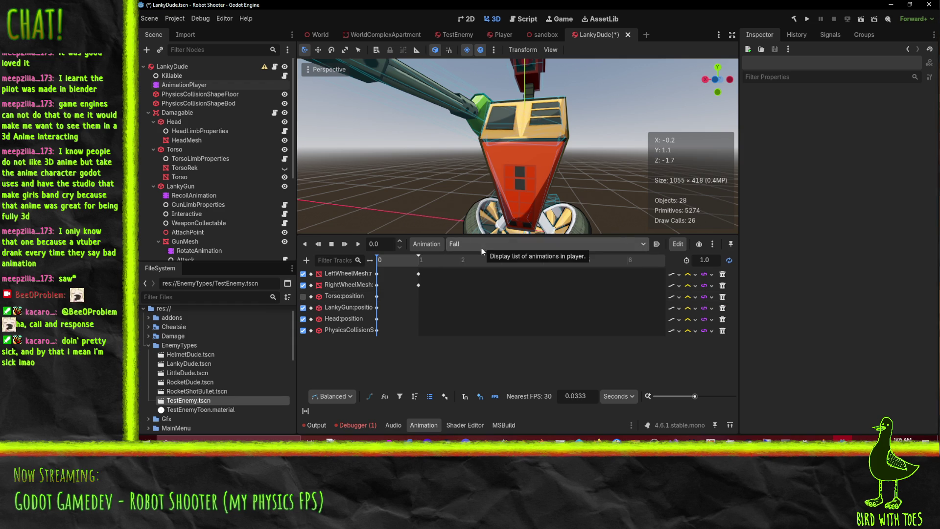
click(482, 244)
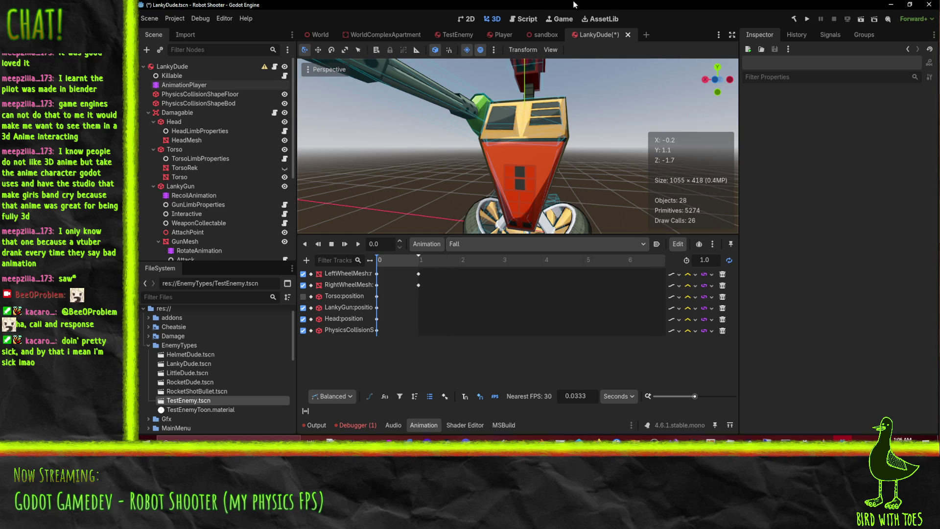
click(544, 35)
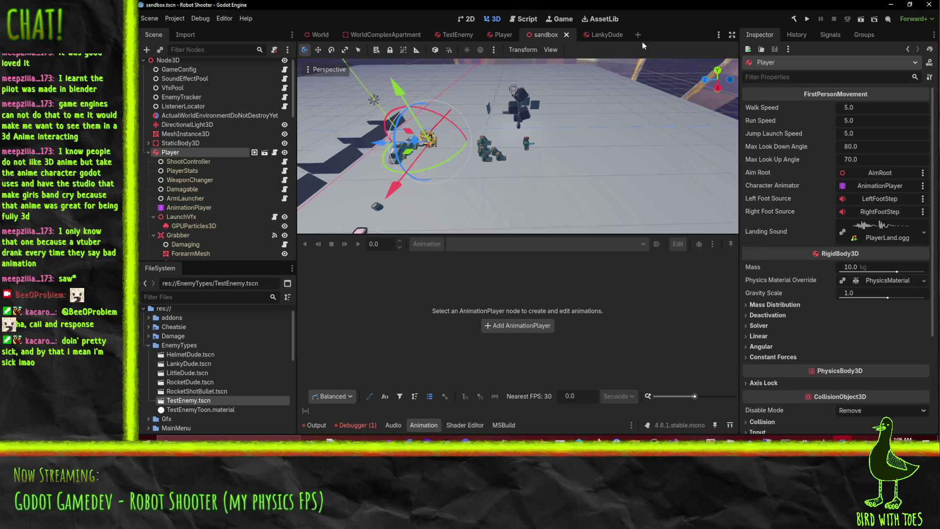
Step: Run the sandbox scene and walk the player back and forth toward the robot pile
click(856, 20)
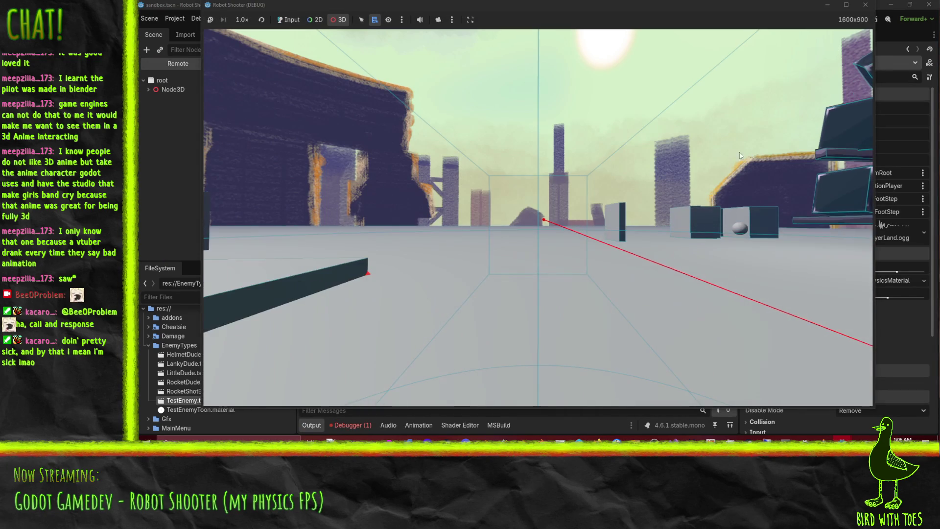
click(290, 22)
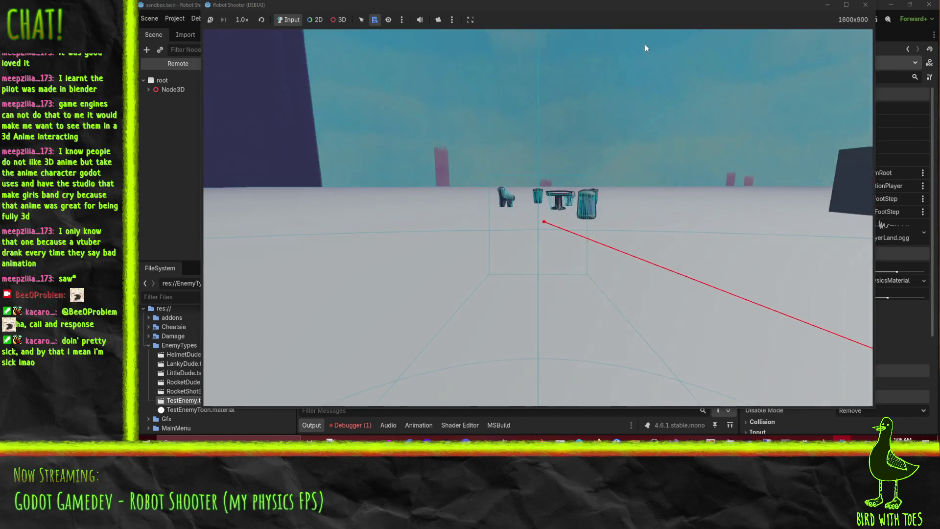
key(w)
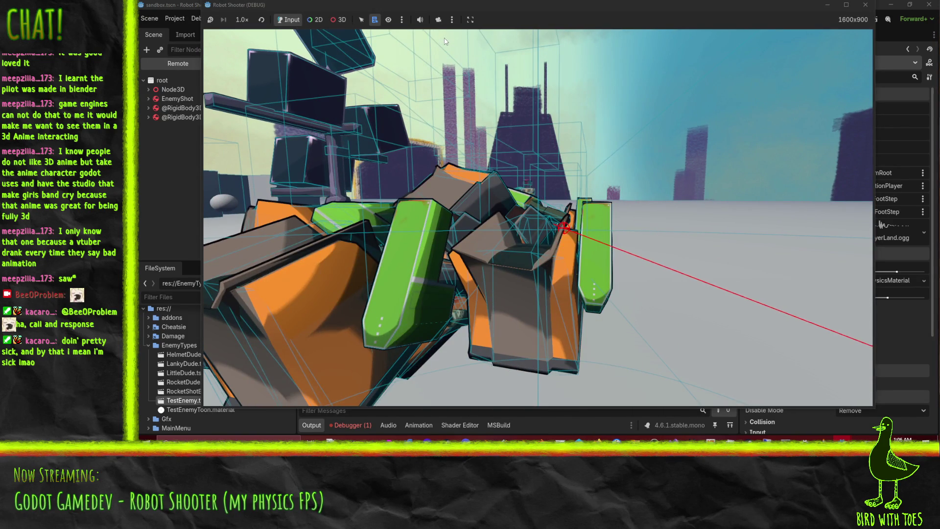
key(s)
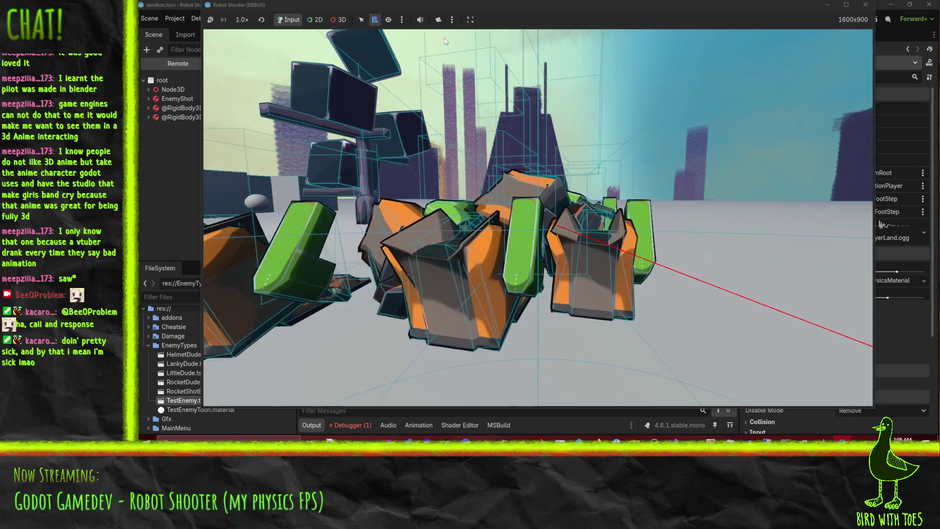
key(w)
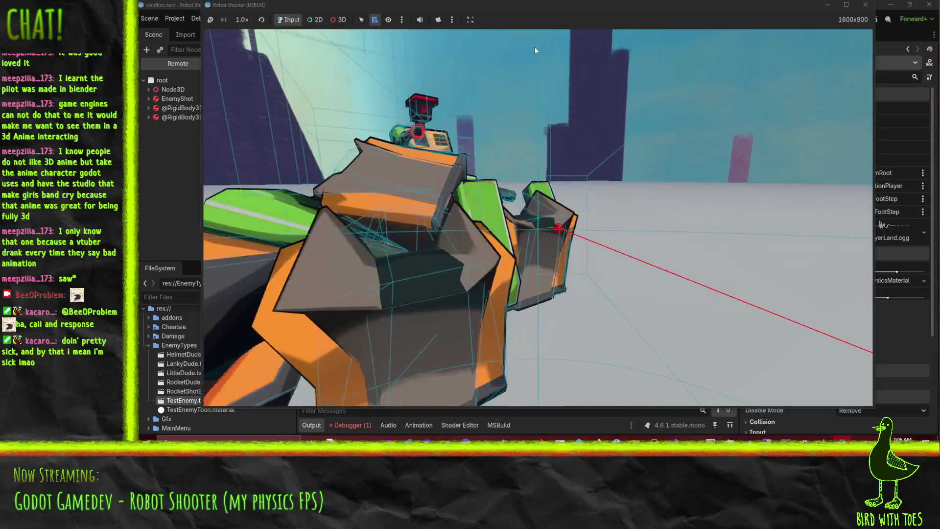
key(s)
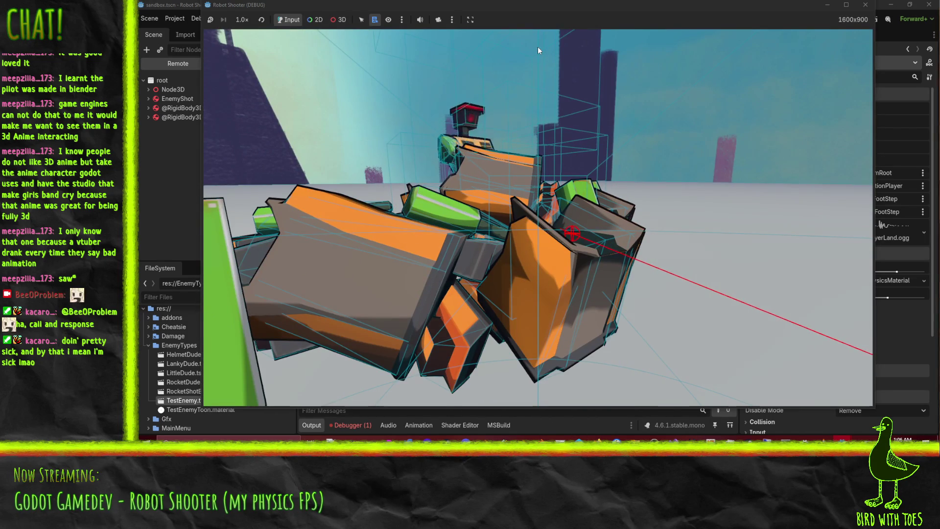
key(w)
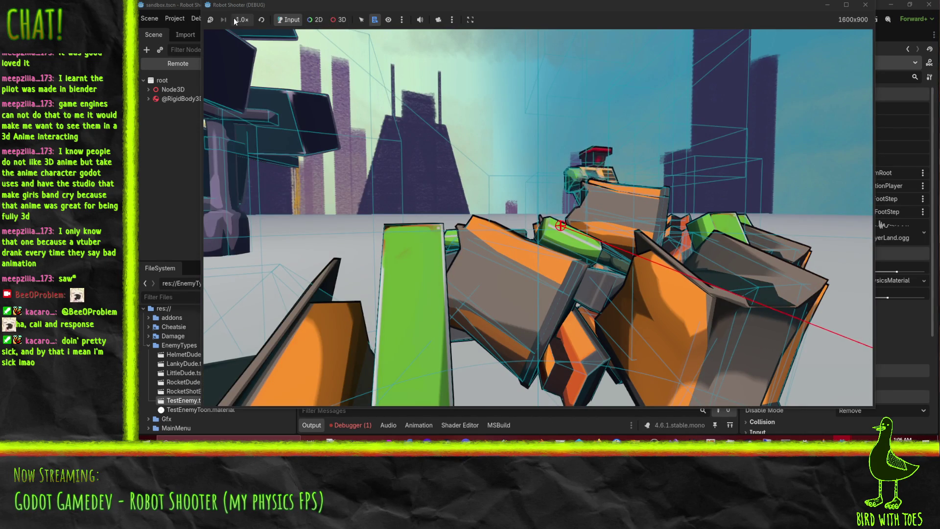
Step: Pause the game, take over the camera with a free view, and step frames while orbiting the robots
key(F7)
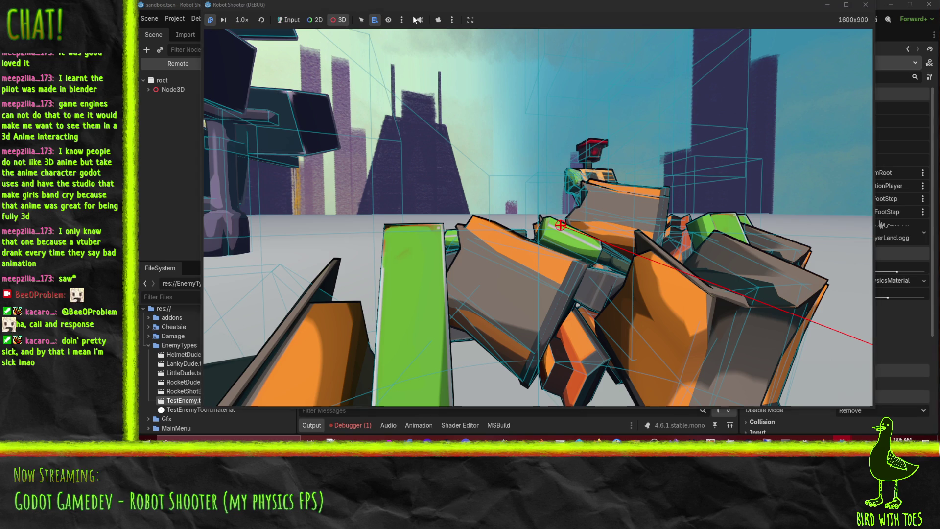
click(438, 20)
mouse_move(687, 158)
mouse_down()
mouse_move(565, 159)
mouse_move(625, 180)
mouse_move(513, 146)
mouse_move(552, 163)
mouse_up()
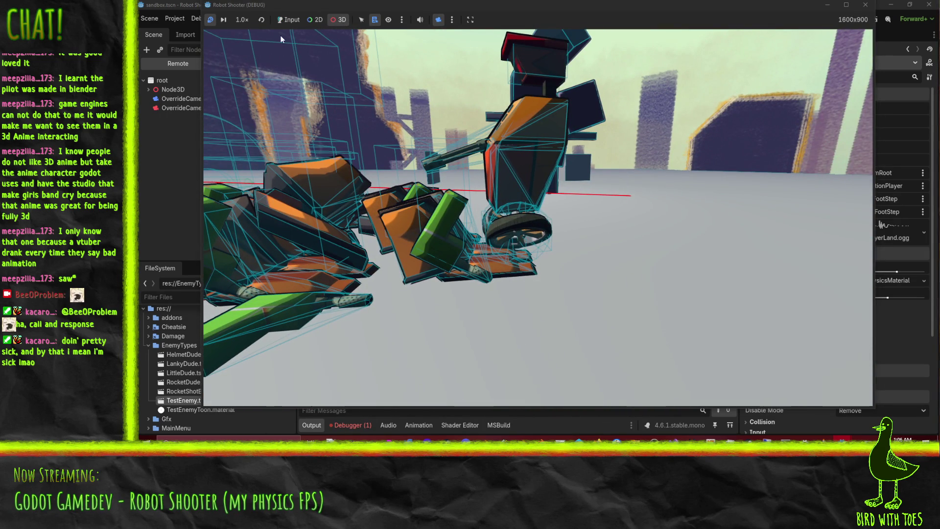
click(228, 21)
click(228, 22)
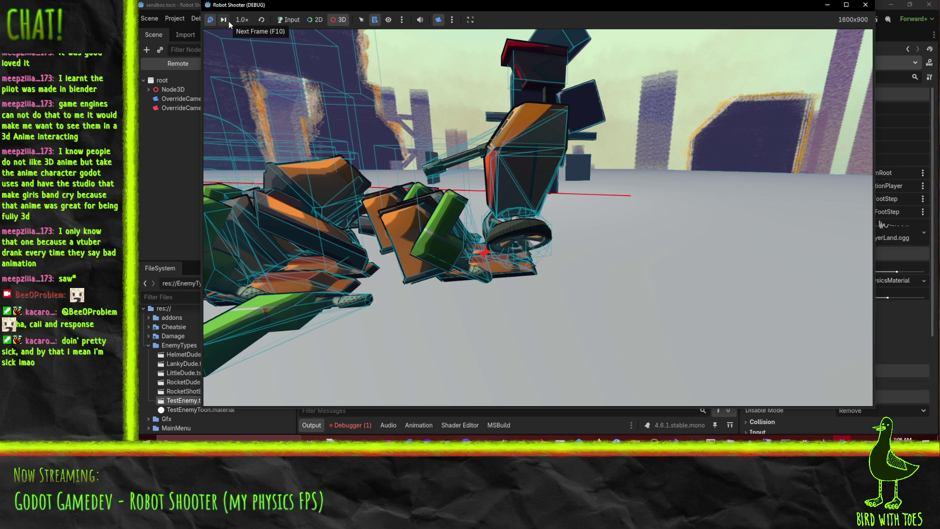
drag(430, 133, 297, 47)
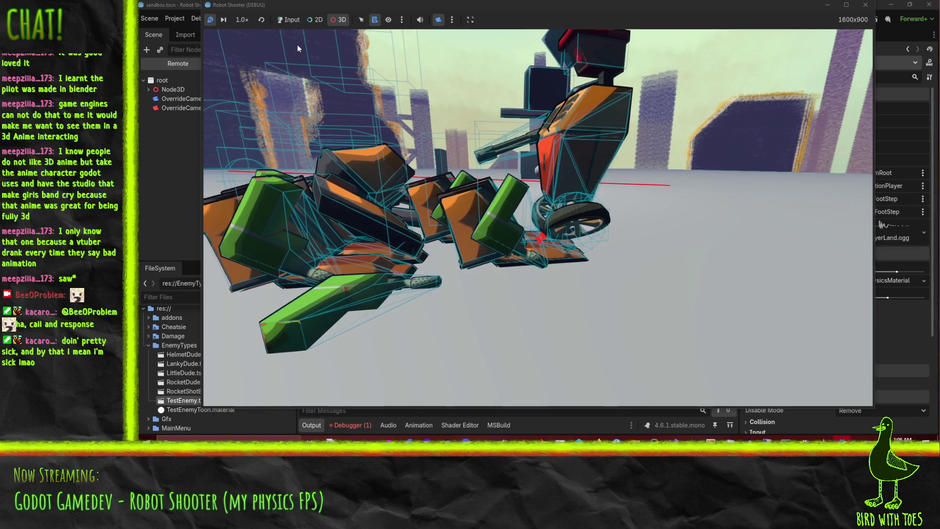
click(224, 21)
click(223, 21)
click(223, 22)
click(223, 21)
click(224, 22)
click(223, 21)
click(223, 23)
click(223, 22)
click(223, 23)
click(223, 23)
Step: Orbit around the fallen robot, step about twenty more frames, then return to Visual Studio
mouse_move(450, 101)
mouse_down()
mouse_move(353, 83)
mouse_move(324, 92)
mouse_move(412, 131)
mouse_move(264, 57)
mouse_up()
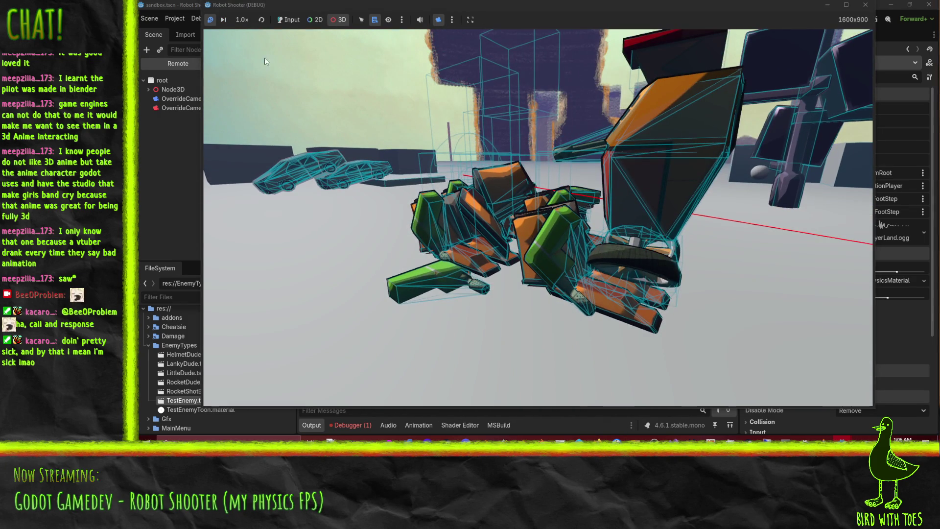
click(228, 21)
click(228, 22)
click(228, 22)
click(228, 22)
click(228, 21)
click(228, 21)
click(228, 22)
click(228, 22)
click(228, 21)
click(228, 22)
click(228, 22)
click(228, 22)
click(228, 22)
click(228, 22)
click(229, 21)
click(228, 22)
click(228, 21)
click(228, 22)
click(228, 21)
click(228, 22)
click(228, 22)
click(228, 22)
click(228, 22)
click(228, 21)
click(228, 21)
click(228, 21)
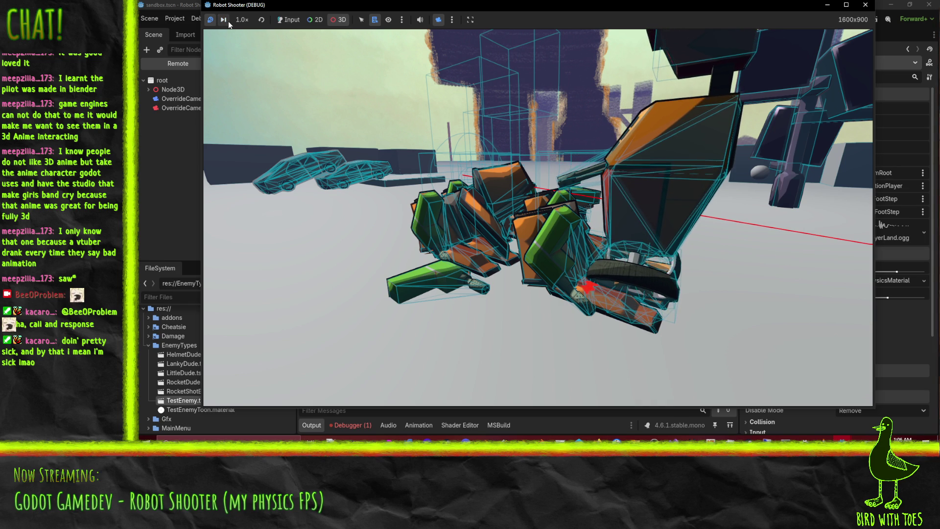
click(228, 21)
click(228, 21)
click(228, 22)
click(228, 22)
click(228, 21)
click(228, 22)
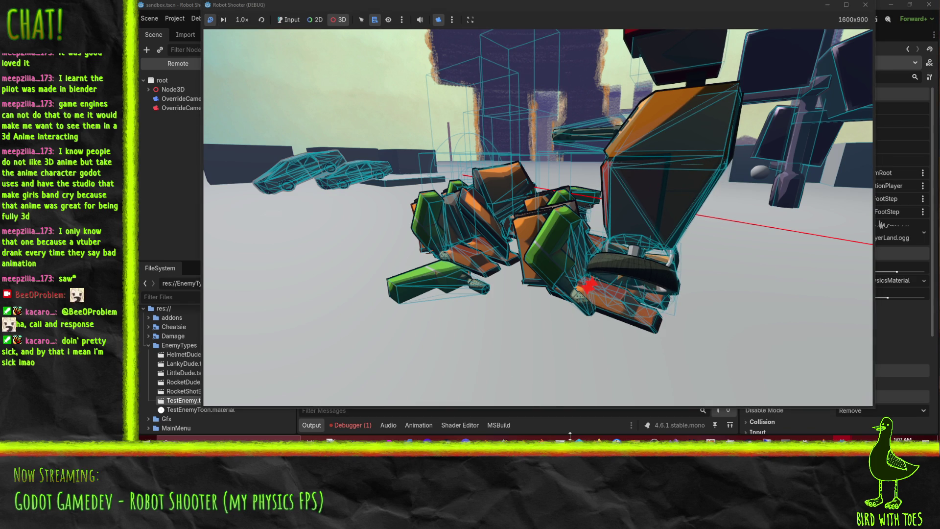
key(alt+Tab)
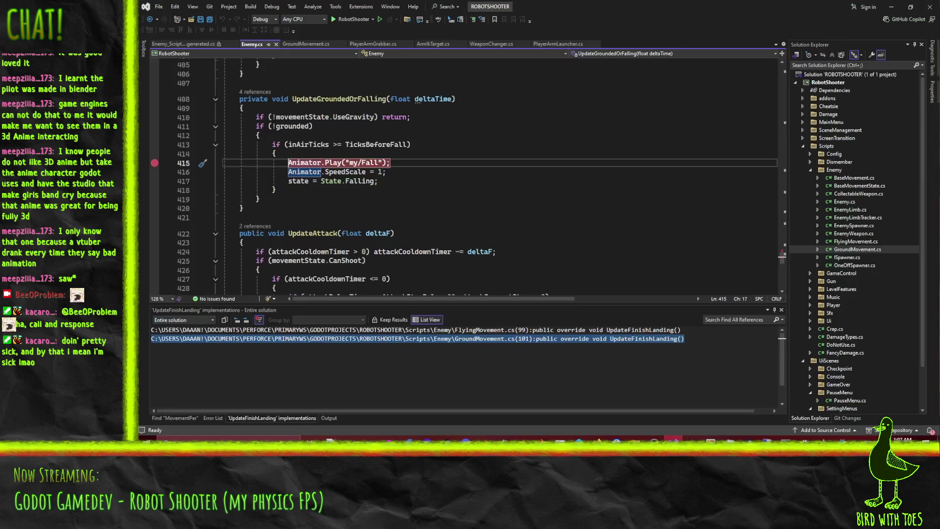
Step: Find the movement code in Enemy.cs and breakpoint line 245's newVelocity calculation from moveVector
scroll(381, 172, up, 10)
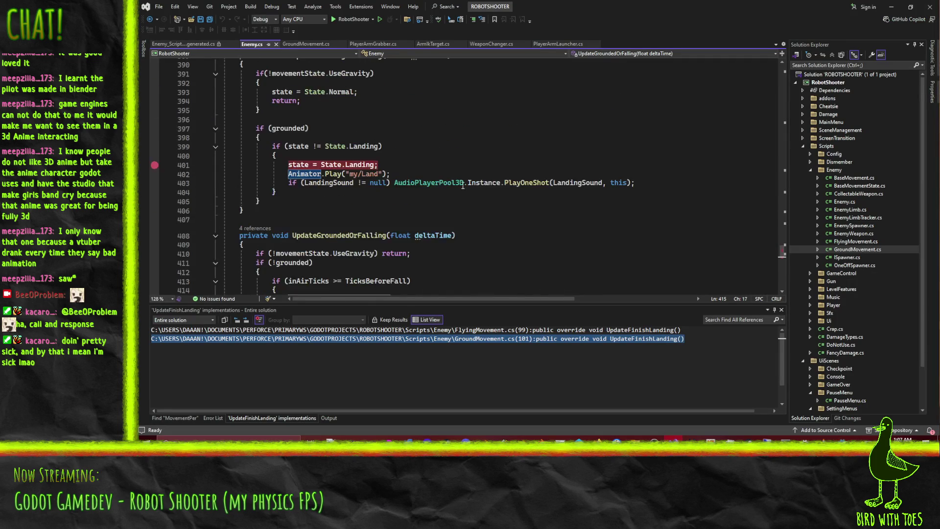
scroll(403, 169, up, 20)
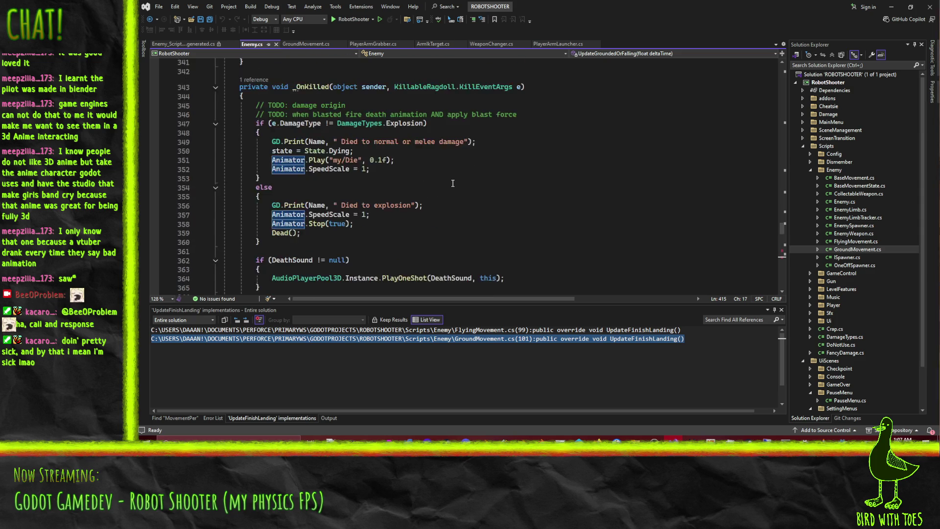
scroll(453, 184, up, 20)
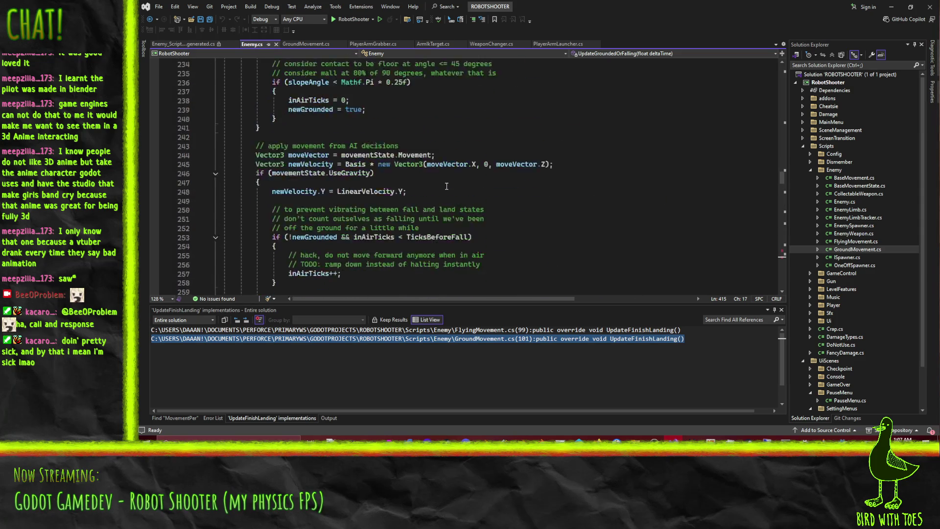
scroll(441, 193, down, 5)
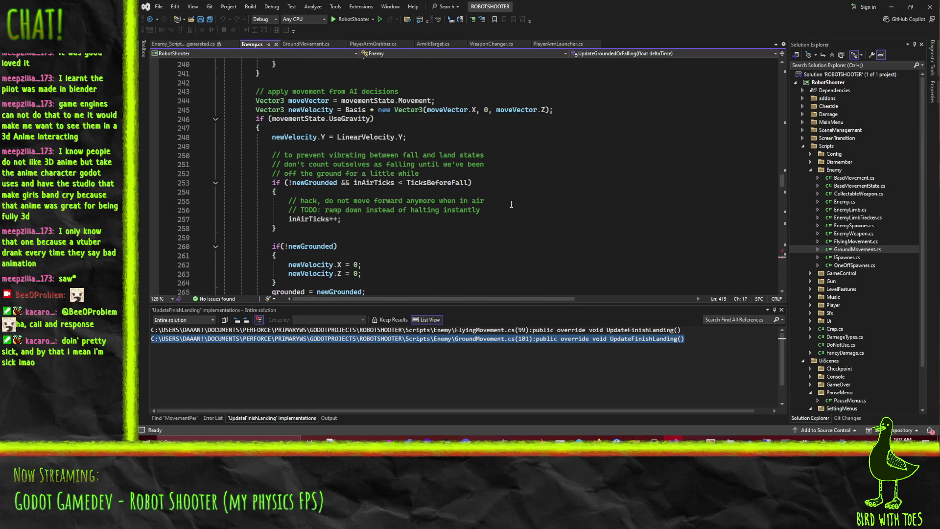
scroll(511, 203, up, 6)
scroll(490, 181, down, 6)
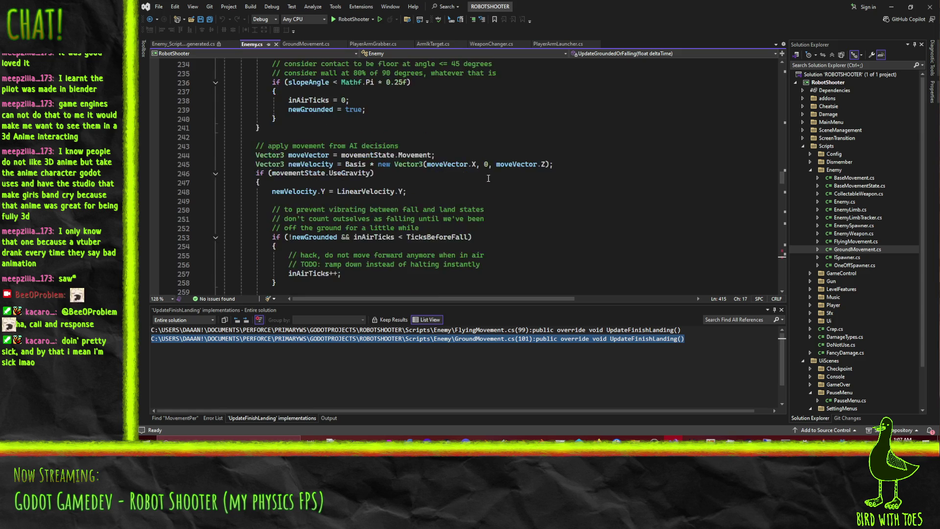
scroll(488, 180, down, 5)
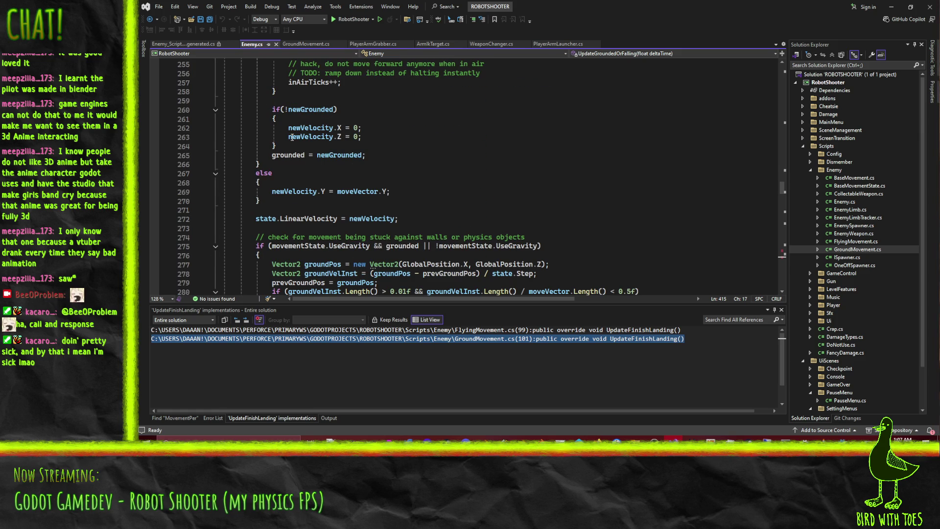
scroll(477, 188, down, 5)
scroll(478, 205, up, 10)
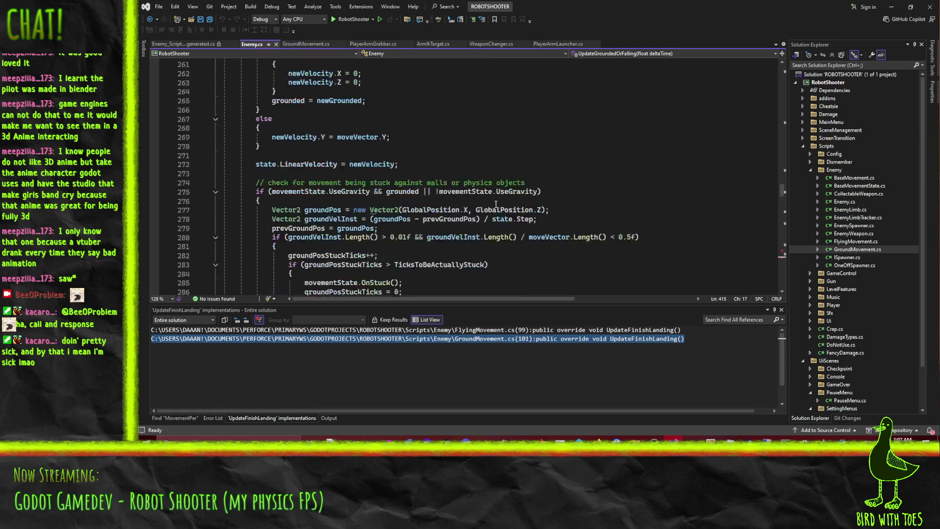
scroll(469, 205, down, 7)
scroll(503, 175, up, 13)
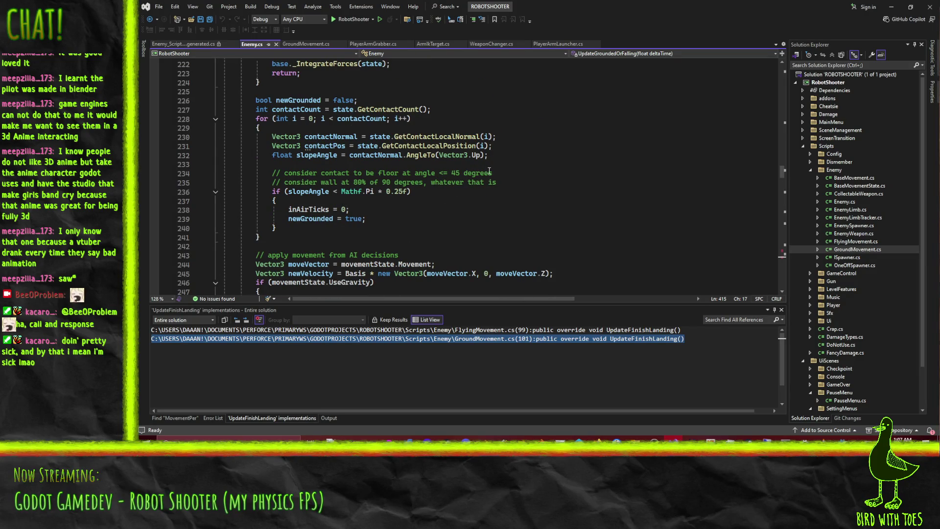
scroll(576, 167, down, 2)
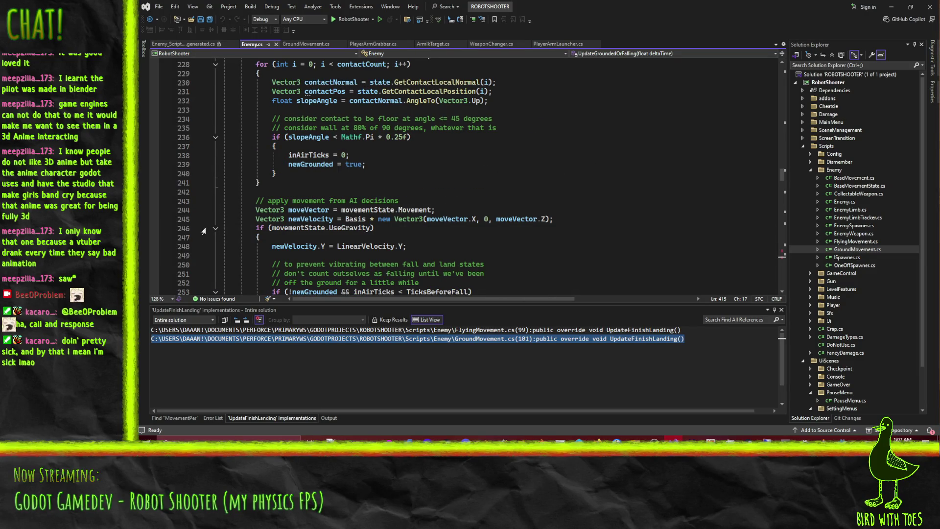
click(155, 219)
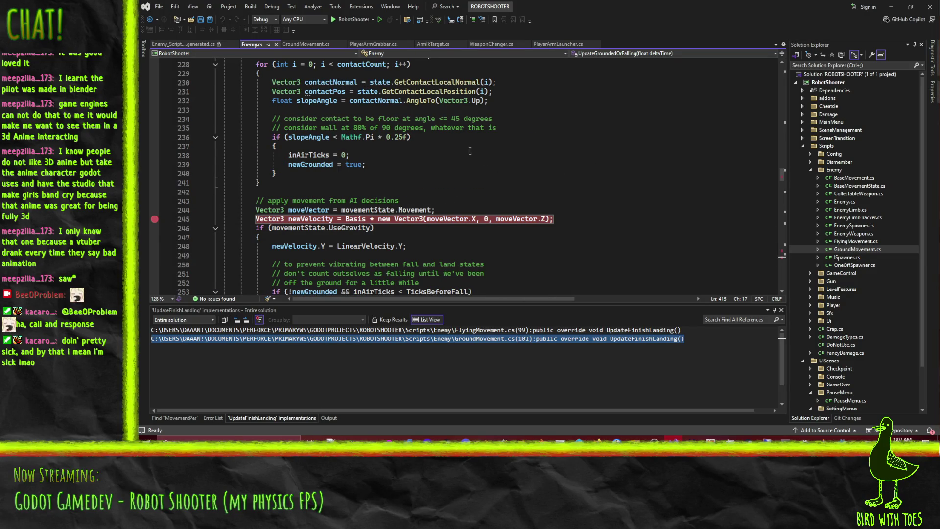
Step: Reattach the debugger to the running Godot game and bring the Robot Shooter window forward
click(271, 7)
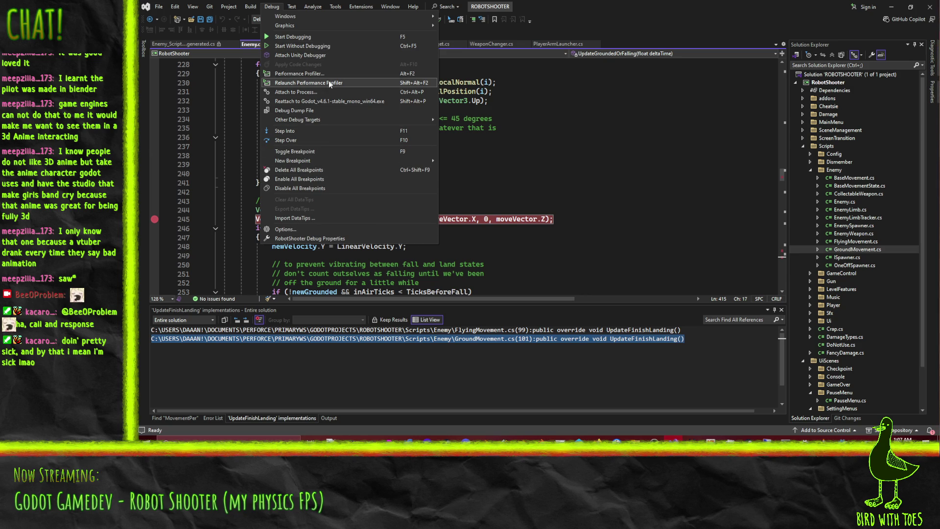
click(342, 99)
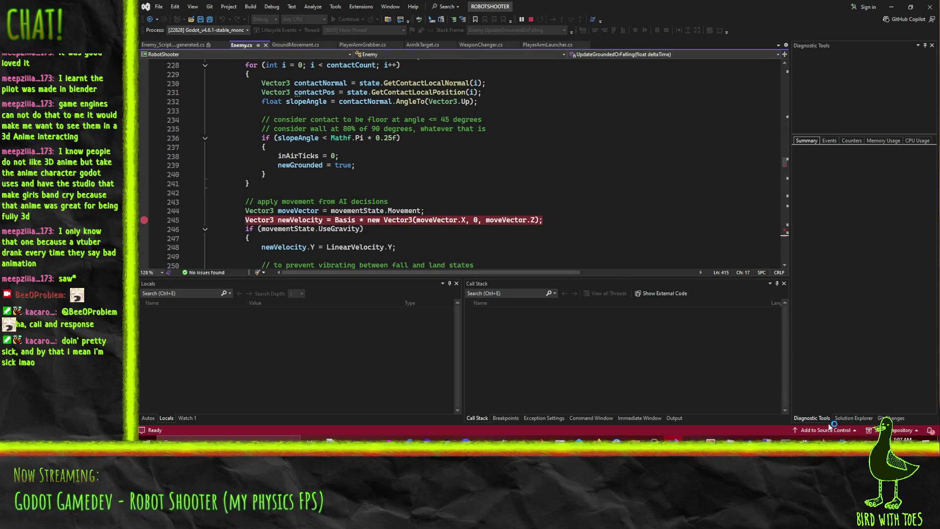
mouse_move(832, 439)
click(881, 399)
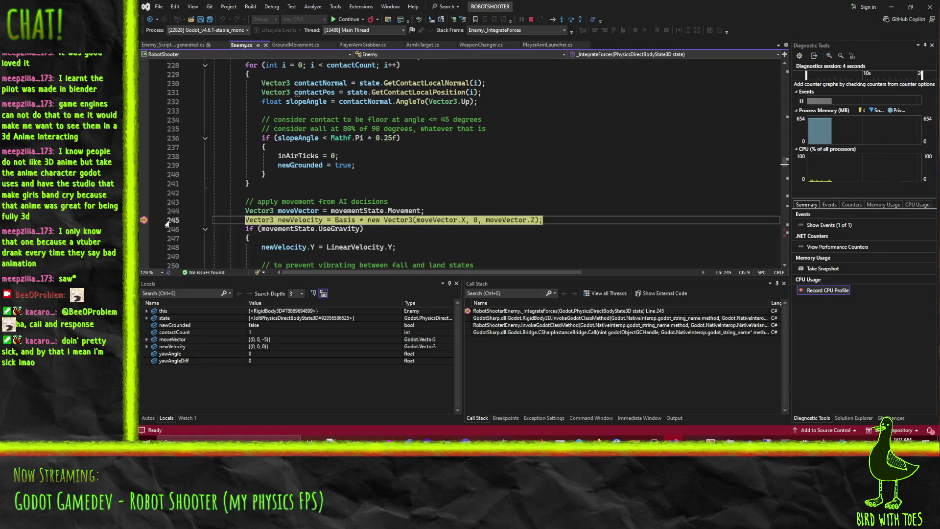
Step: Review Enemy.cs and place the caret on line 265's grounded assignment
mouse_move(446, 219)
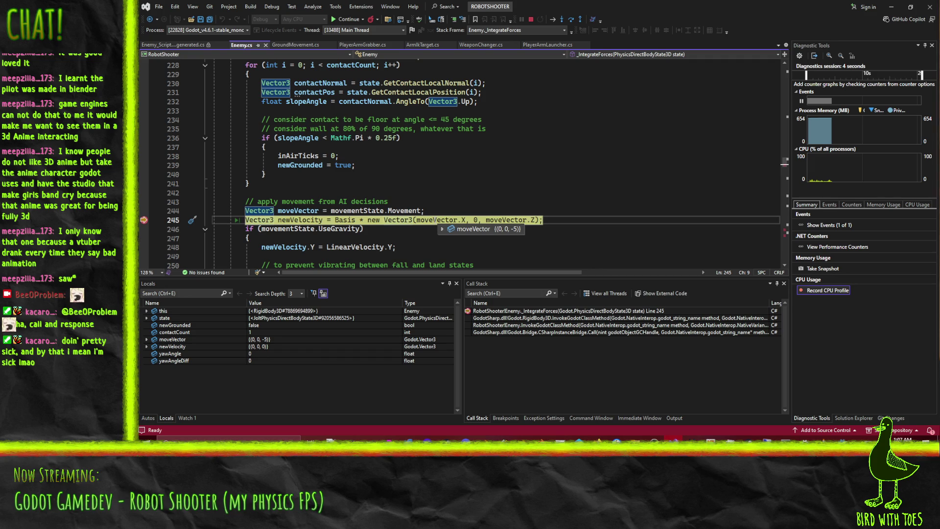
scroll(592, 208, down, 2)
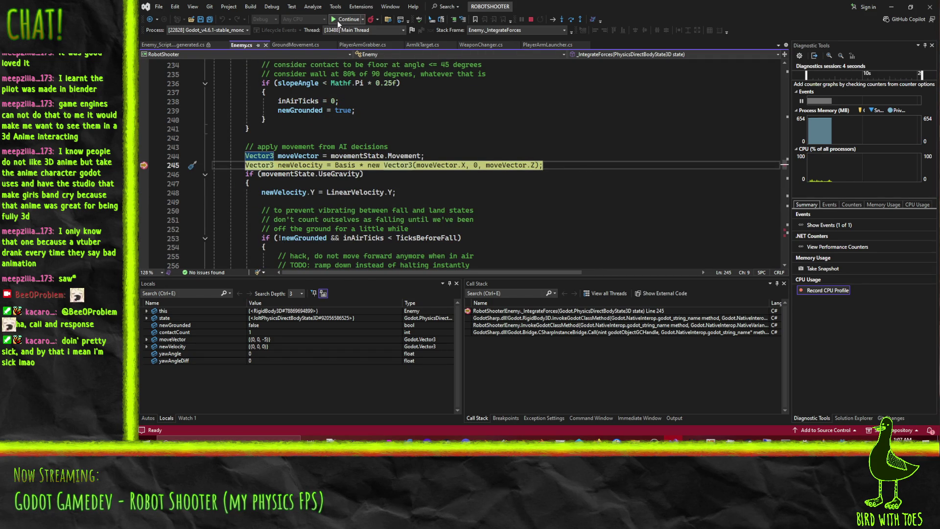
scroll(544, 169, down, 3)
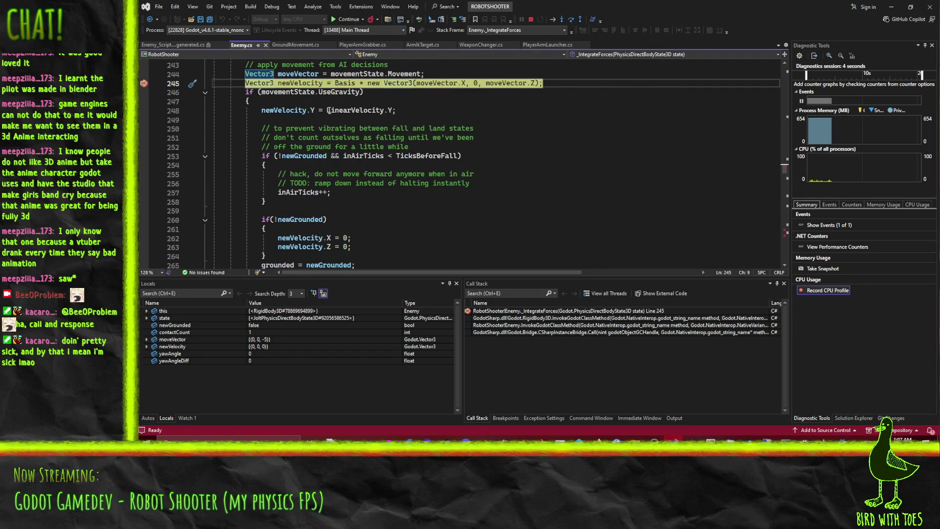
mouse_move(335, 92)
scroll(273, 239, down, 2)
mouse_move(276, 208)
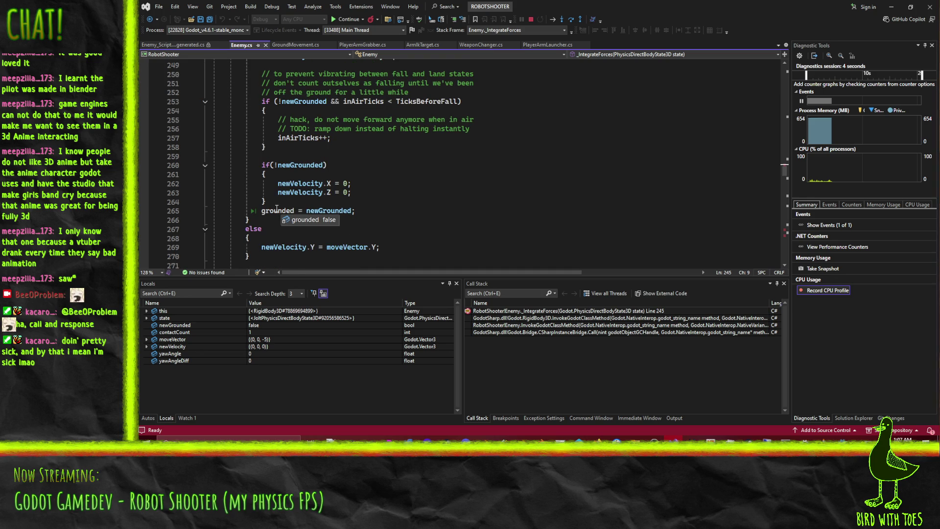
scroll(372, 196, up, 2)
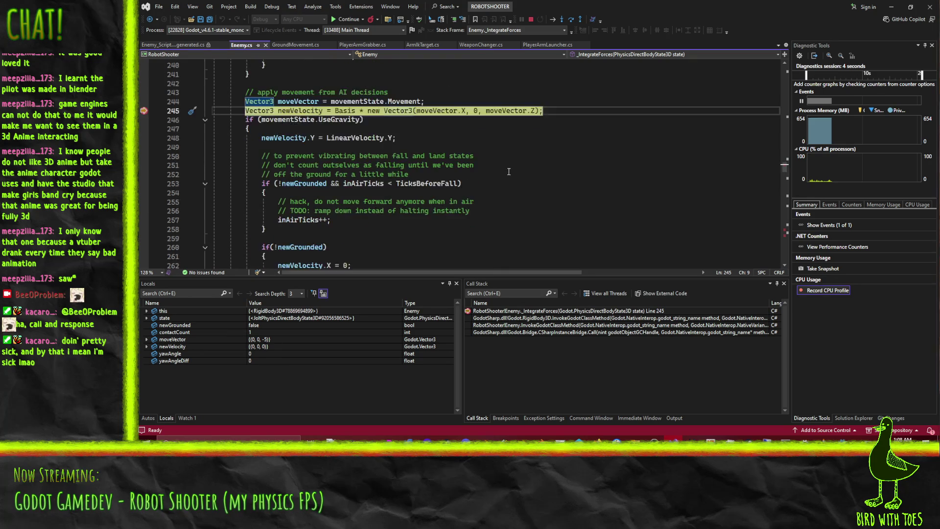
scroll(431, 188, down, 3)
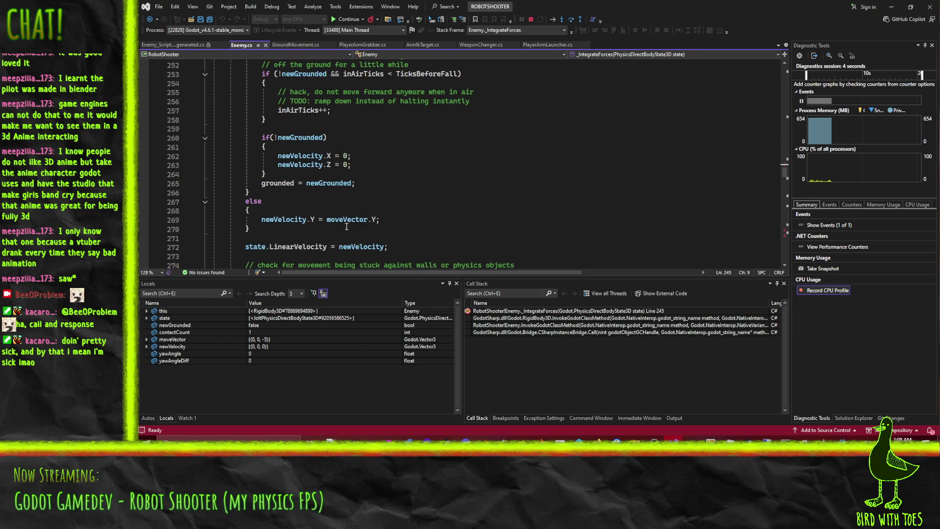
click(327, 183)
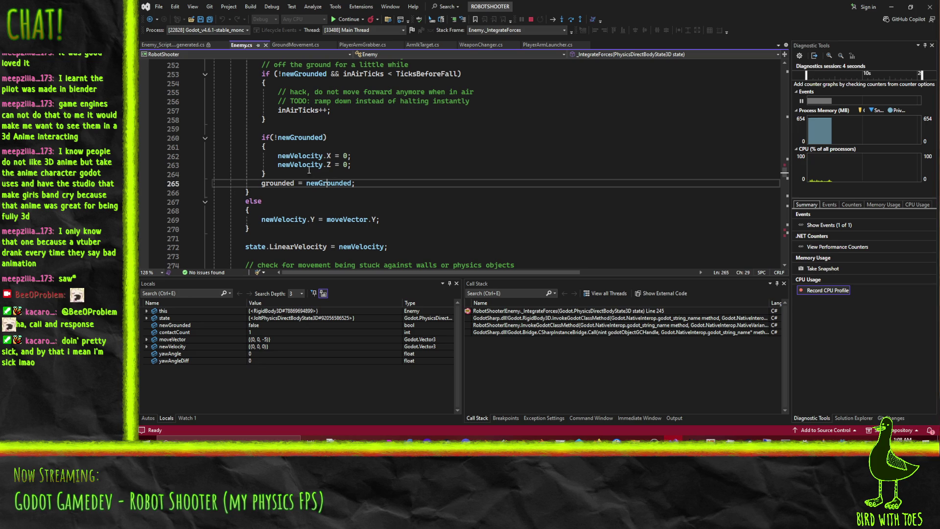
Step: Look over the surrounding Enemy.cs code, then stop the debug session
scroll(464, 184, up, 5)
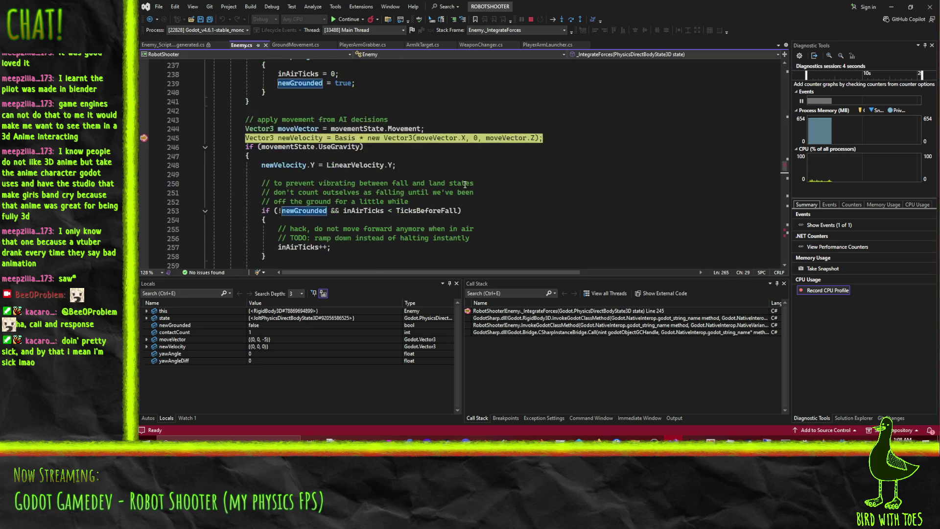
scroll(465, 184, up, 2)
mouse_move(526, 190)
scroll(526, 200, down, 9)
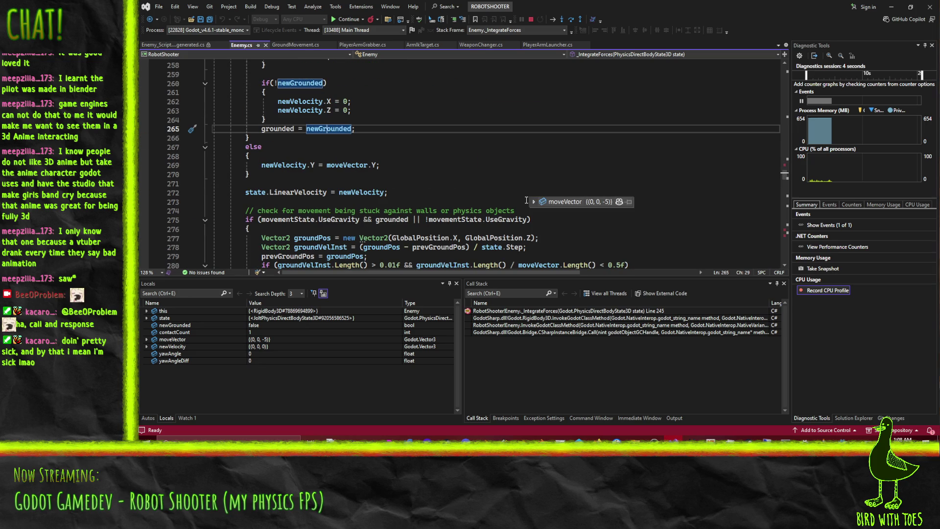
scroll(534, 260, down, 2)
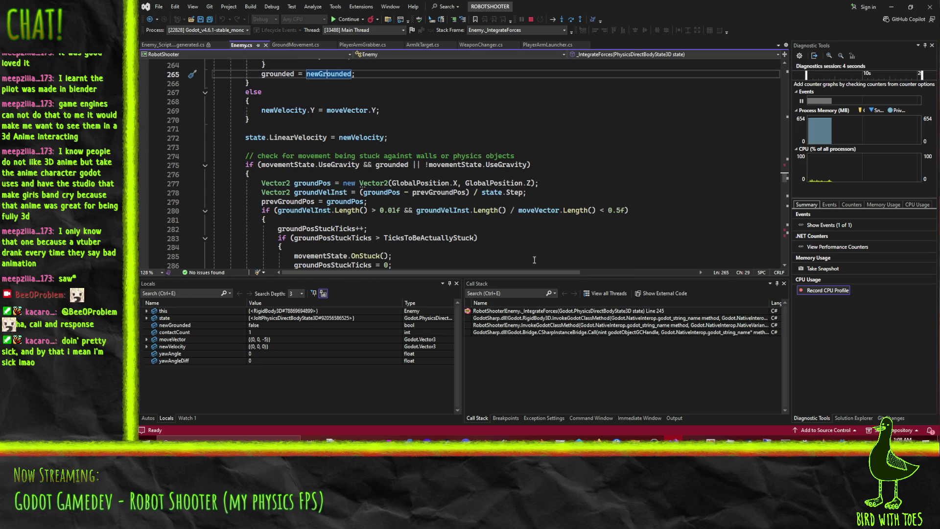
scroll(534, 260, down, 3)
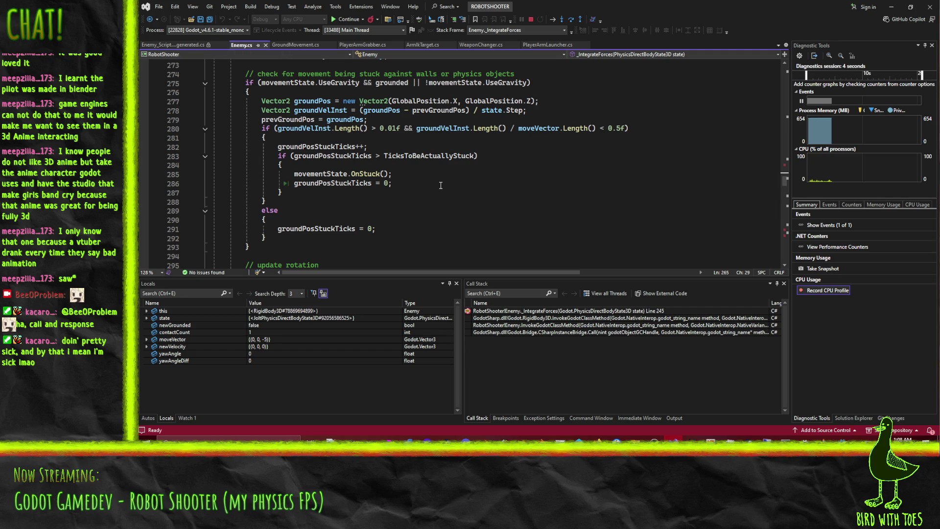
scroll(440, 185, up, 11)
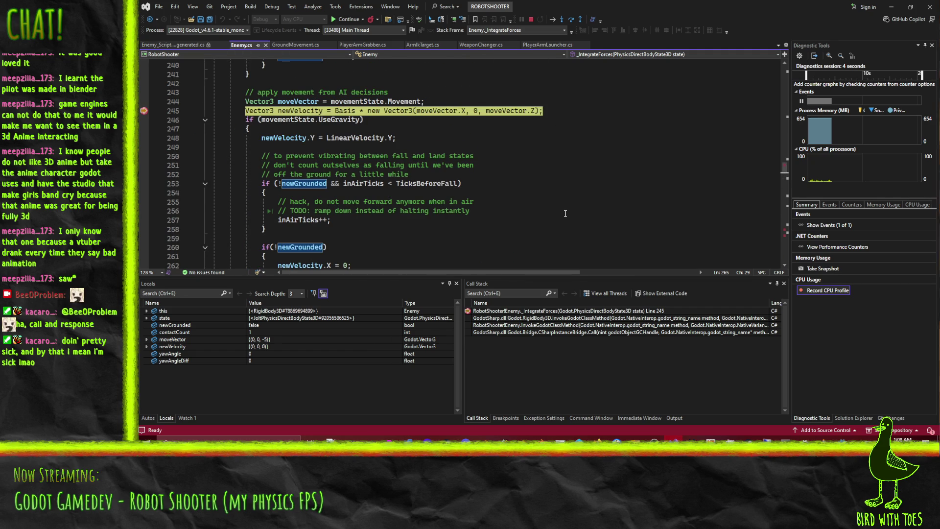
click(531, 19)
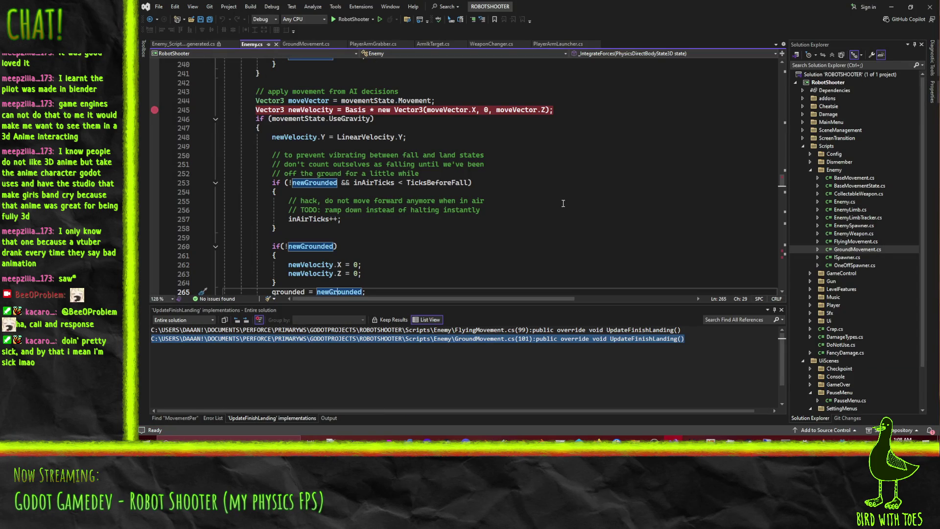
Step: Jump from the find results to UpdateFinishLanding in GroundMovement.cs
click(563, 203)
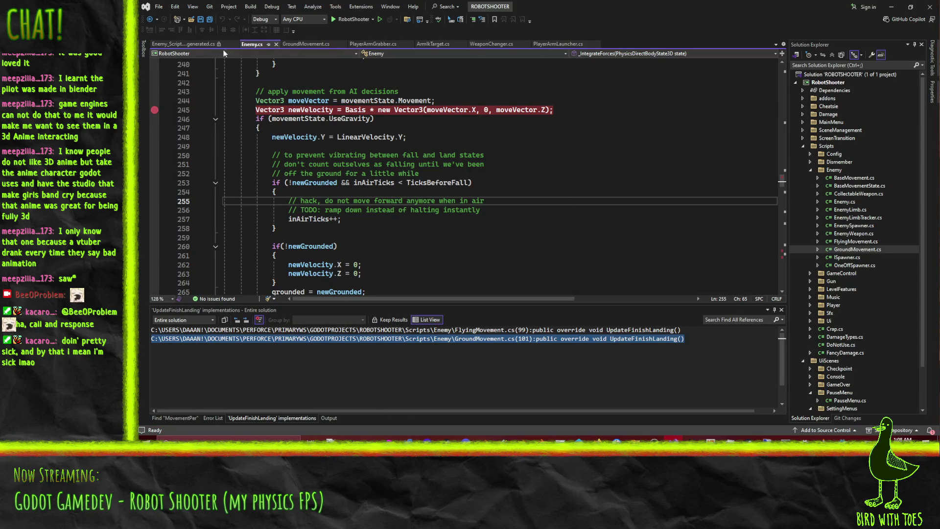
scroll(454, 155, down, 15)
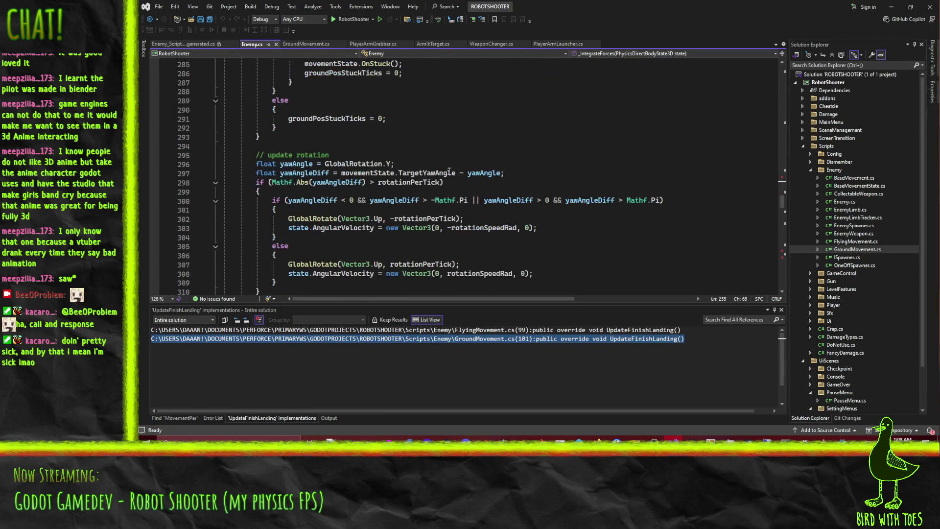
click(299, 47)
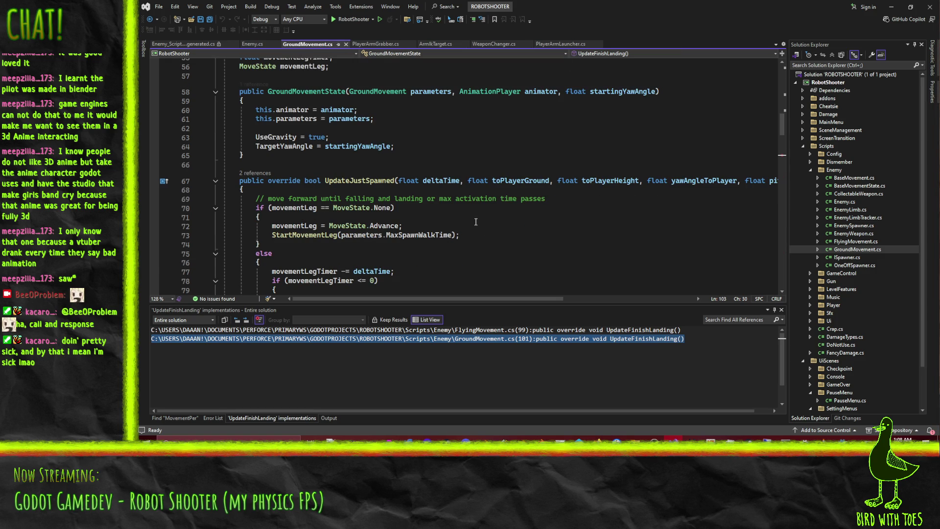
scroll(449, 231, up, 8)
scroll(450, 232, down, 6)
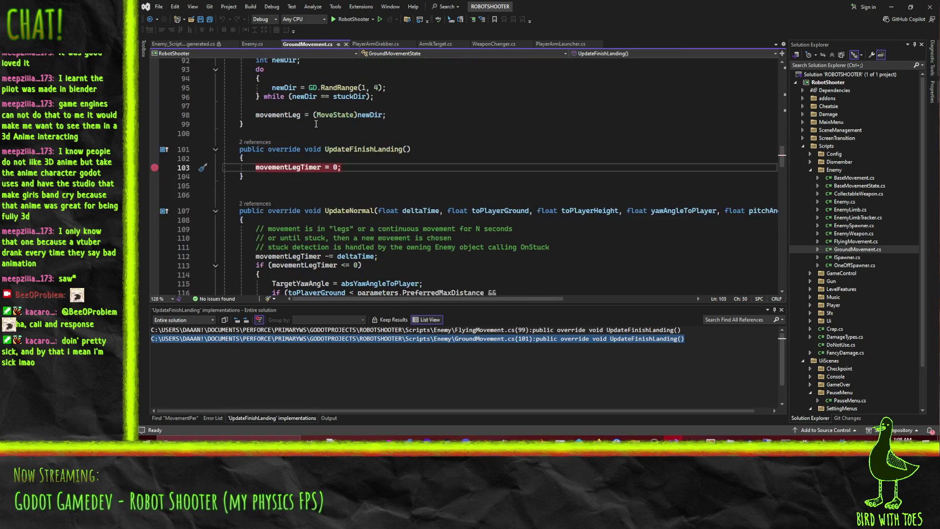
scroll(423, 156, down, 2)
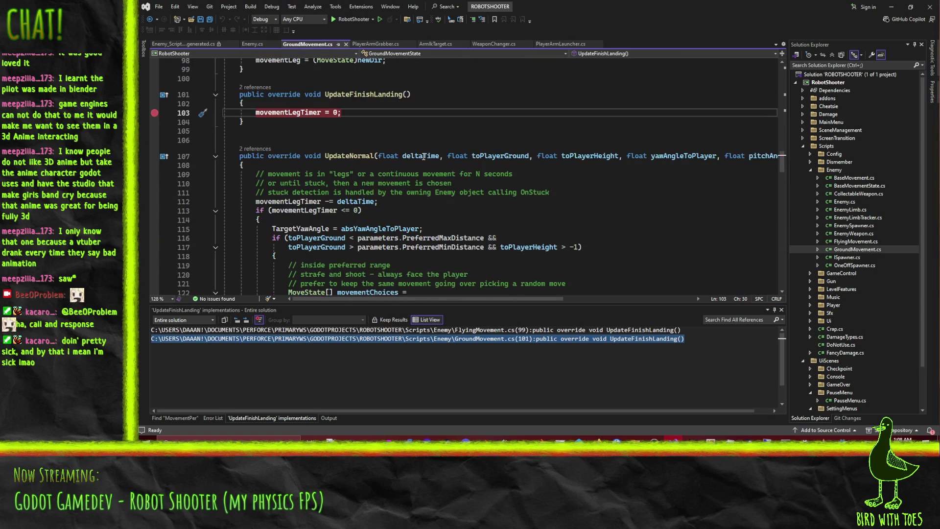
scroll(309, 151, up, 5)
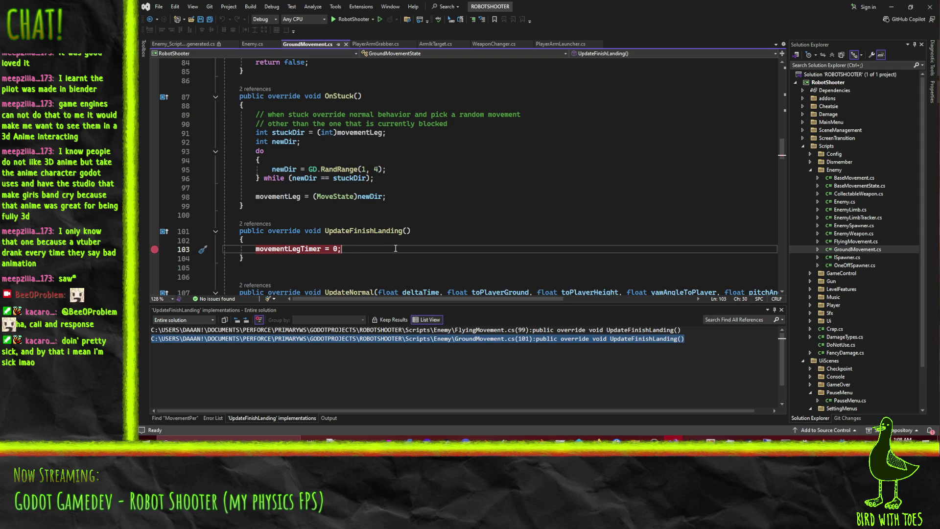
Step: Add a line setting MoveVector to zero above the movementLegTimer reset
key(ctrl+Return)
text(move)
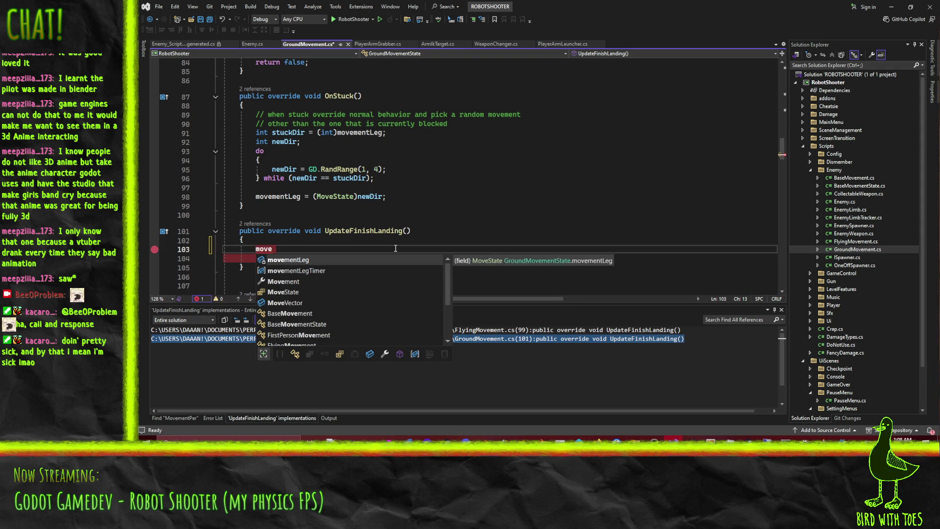
key(Down)
key(Down)
key(Down)
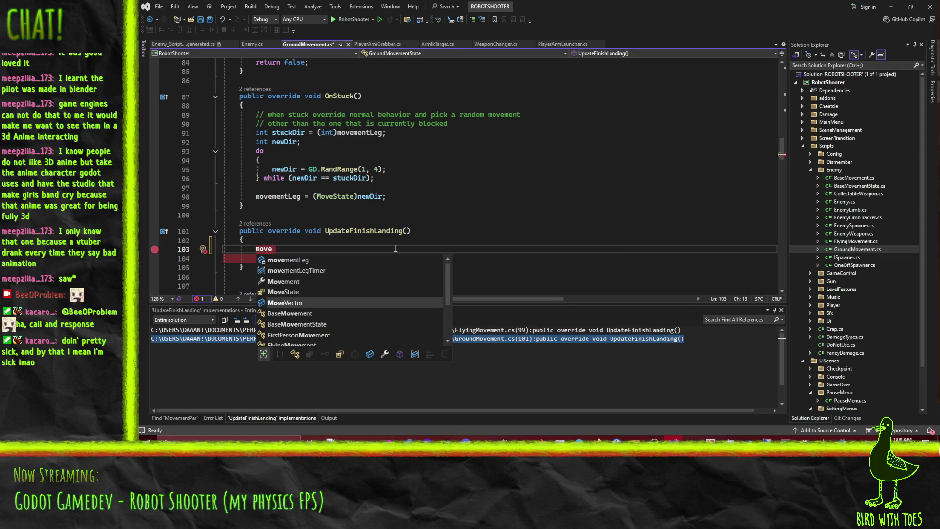
key(Tab)
text(= Vector)
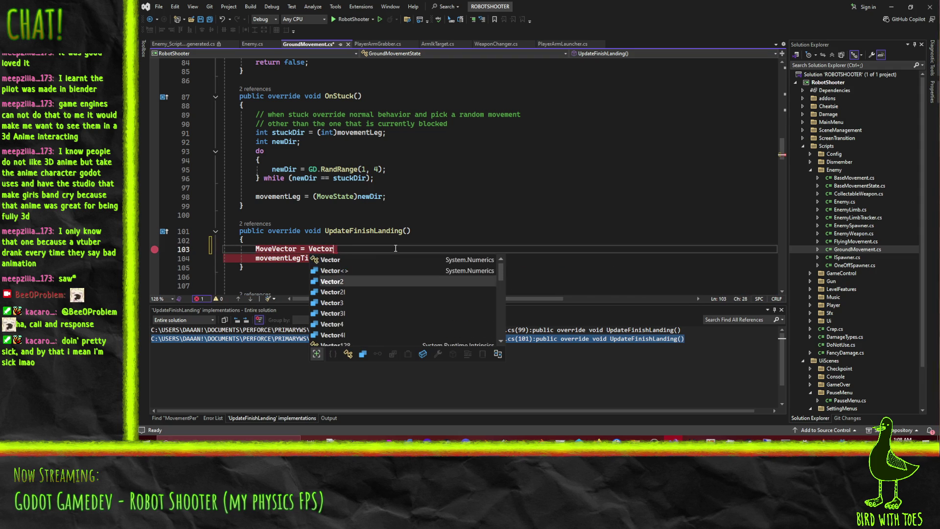
text(2.Zero;)
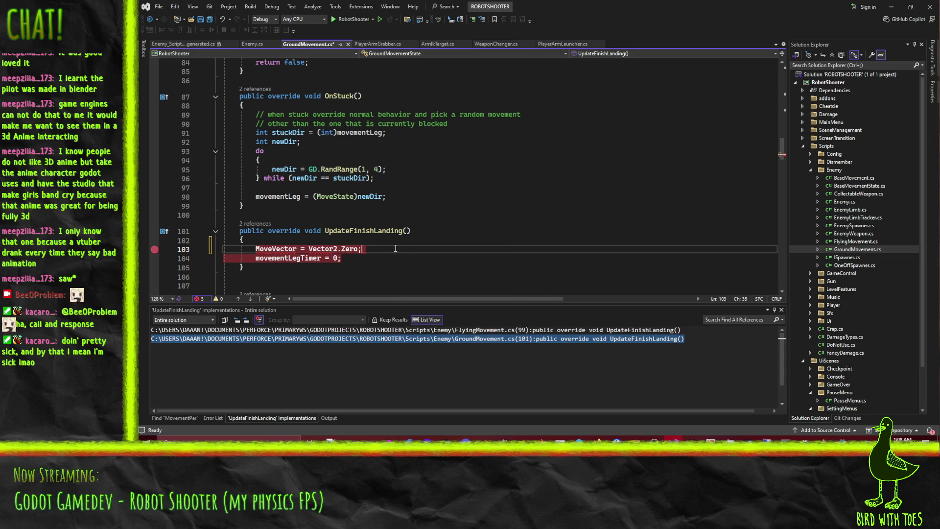
key(Up)
click(333, 248)
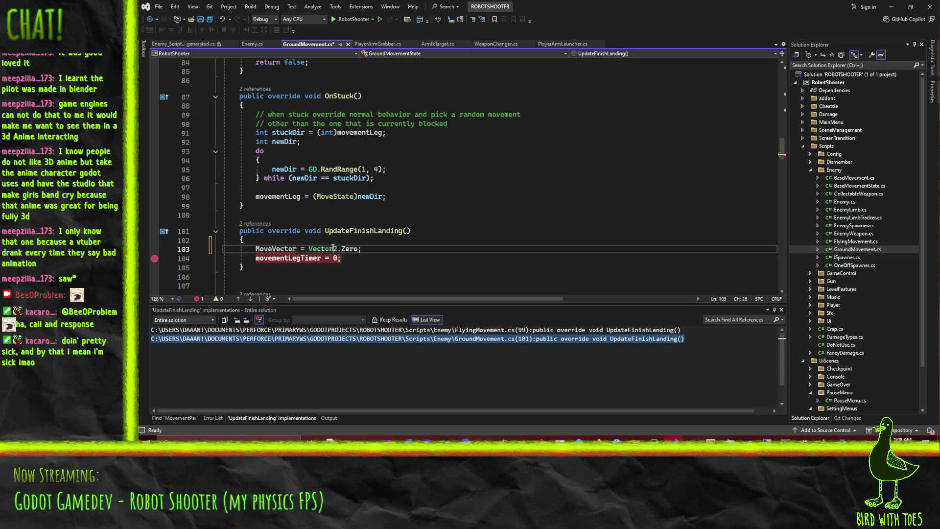
key(Up)
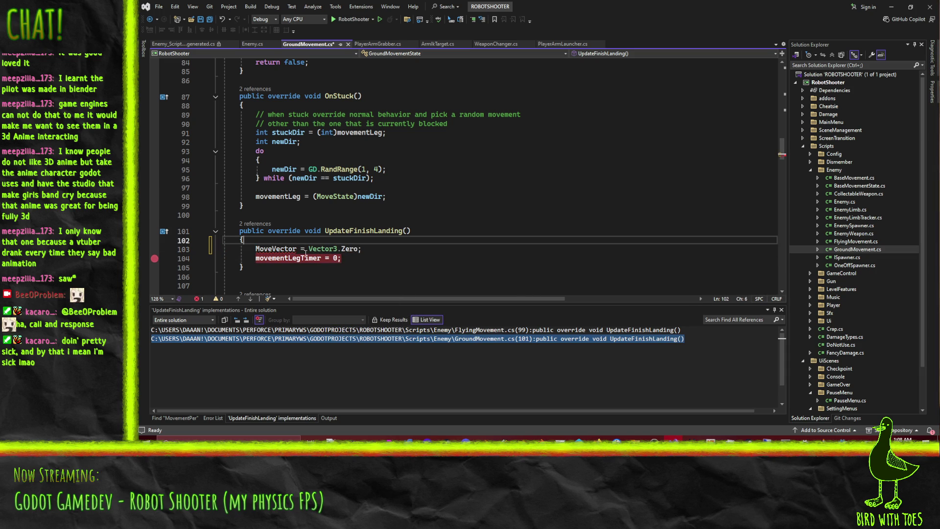
Step: Go to the MoveVector definition and browse the GroundMovementState code around it
mouse_move(279, 249)
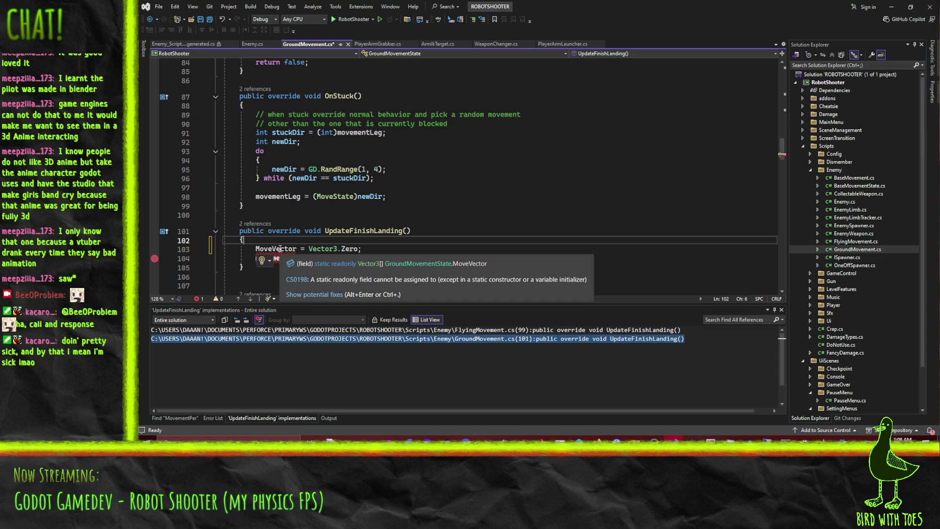
click(264, 249)
scroll(436, 263, up, 17)
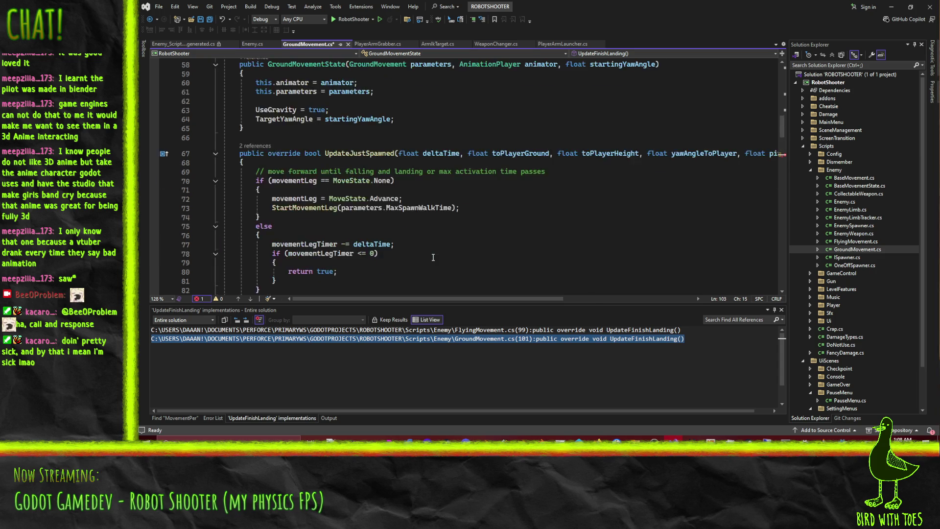
scroll(475, 201, up, 10)
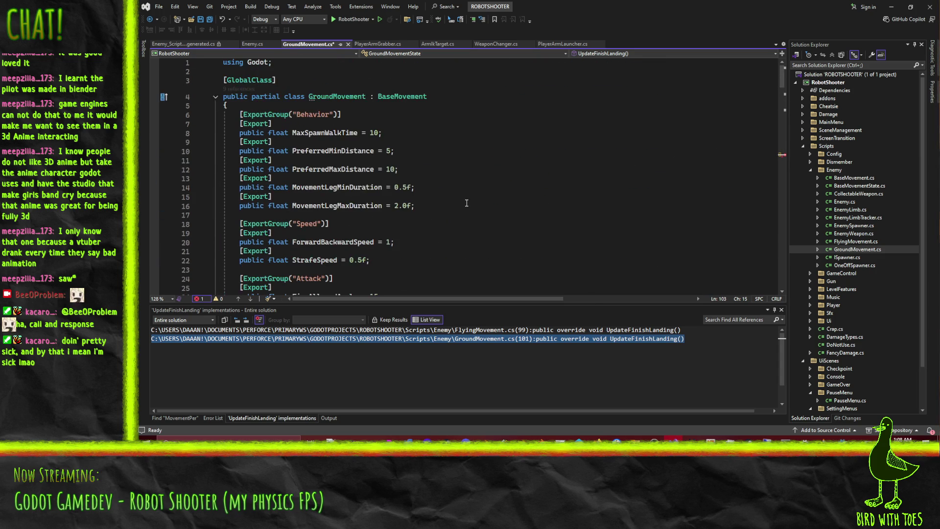
scroll(466, 203, down, 4)
scroll(466, 203, up, 5)
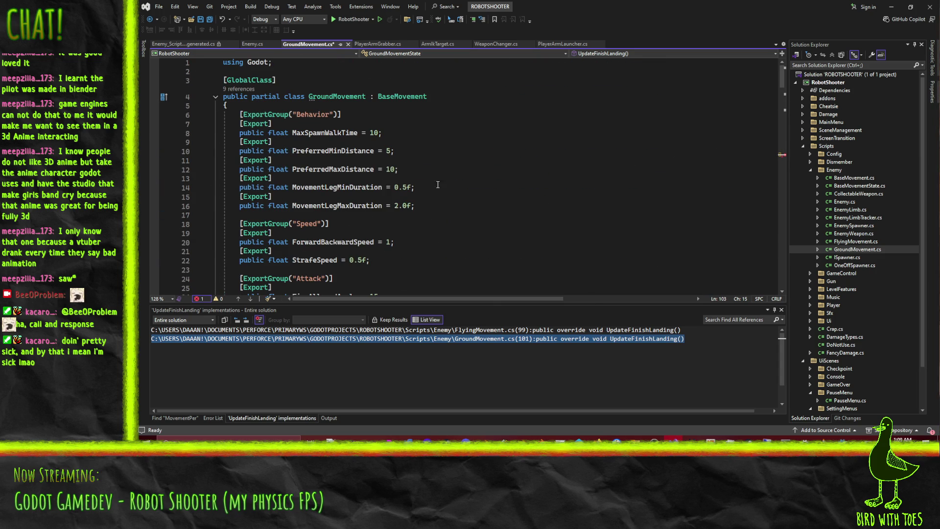
scroll(436, 182, down, 1)
scroll(436, 182, down, 3)
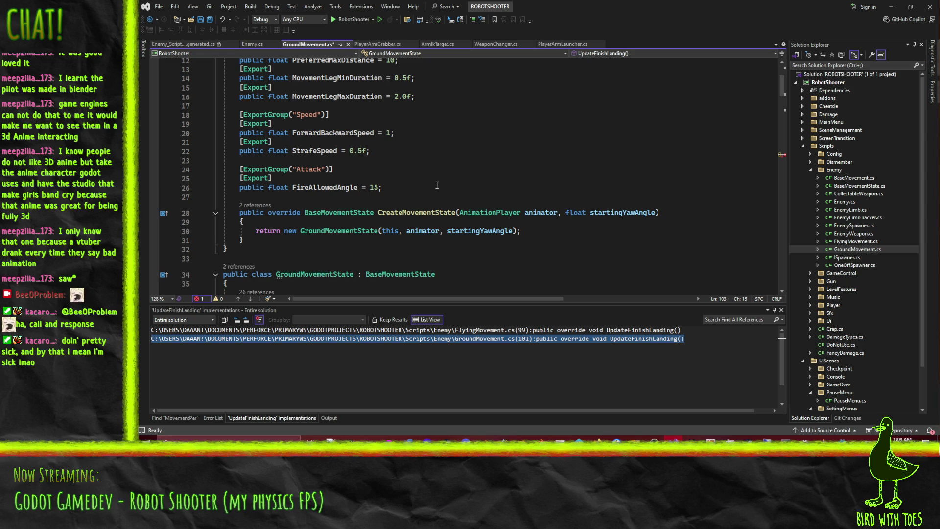
scroll(505, 221, down, 6)
scroll(522, 219, up, 3)
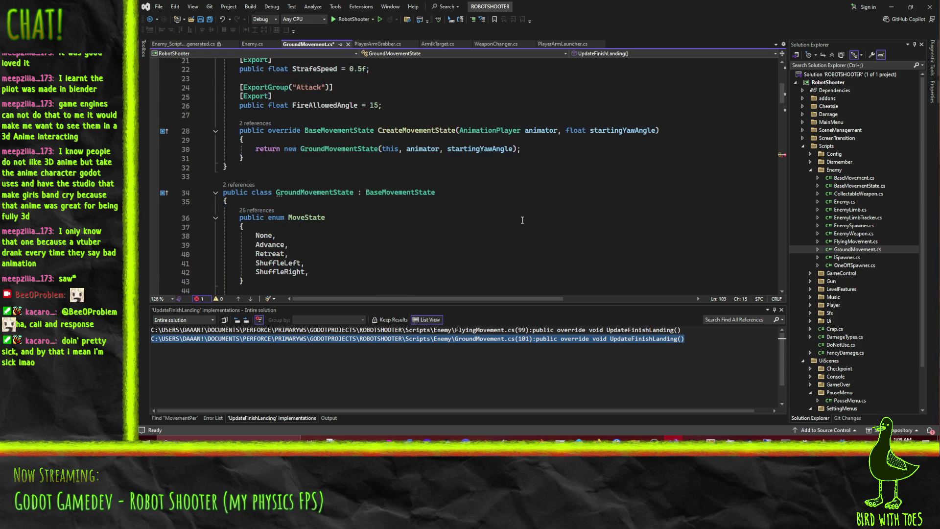
scroll(522, 220, up, 7)
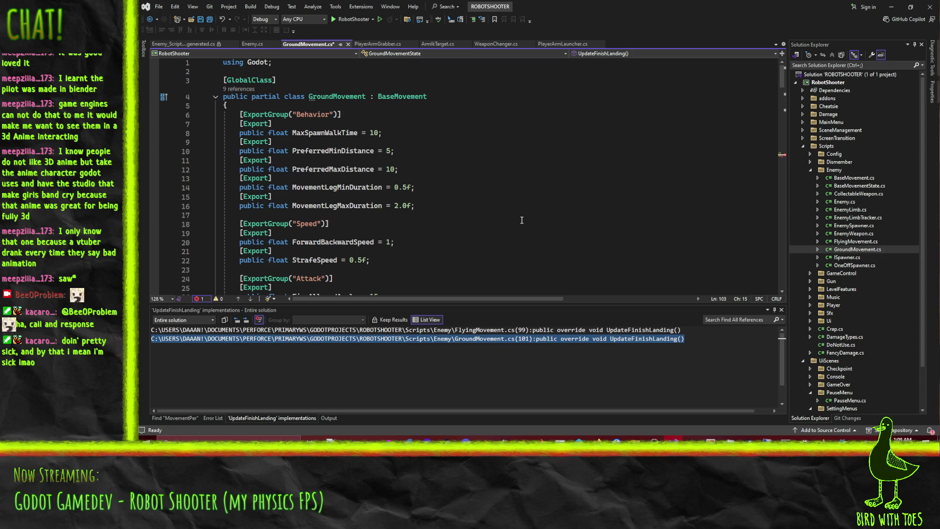
scroll(522, 220, down, 15)
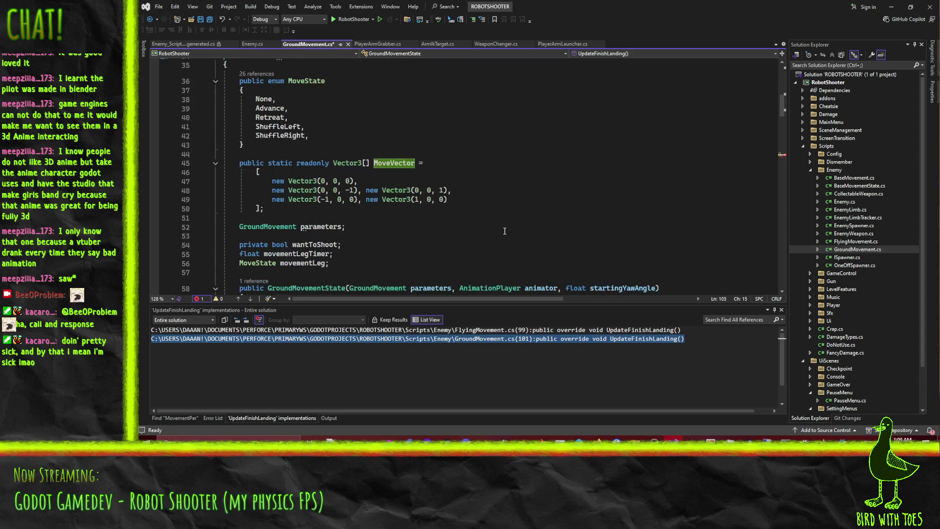
scroll(505, 226, down, 1)
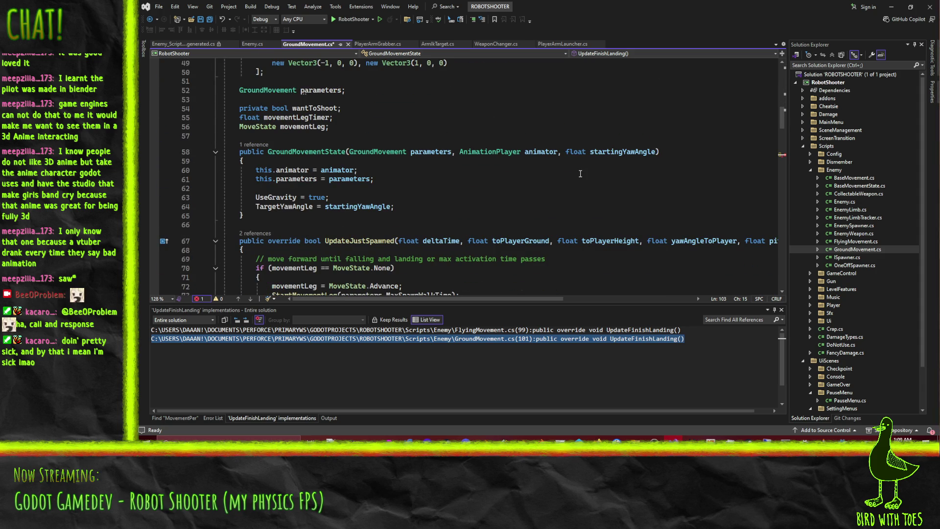
Step: Type a Vector3.Zero assignment, erase the unfinished 'parameters.mo' reference, and scroll back to UpdateFinishLanding
text(ctor = Vector3.Zero;parameters.mo;)
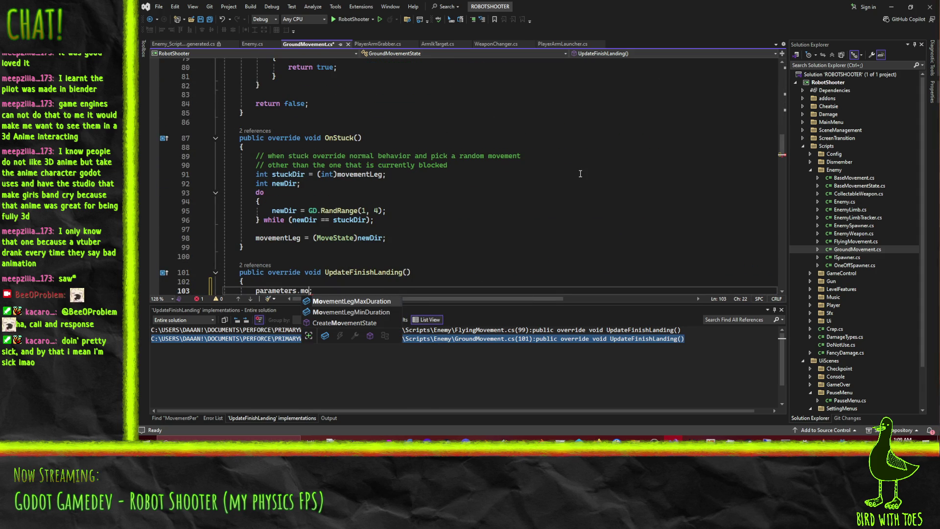
key(BackSpace)
key(BackSpace)
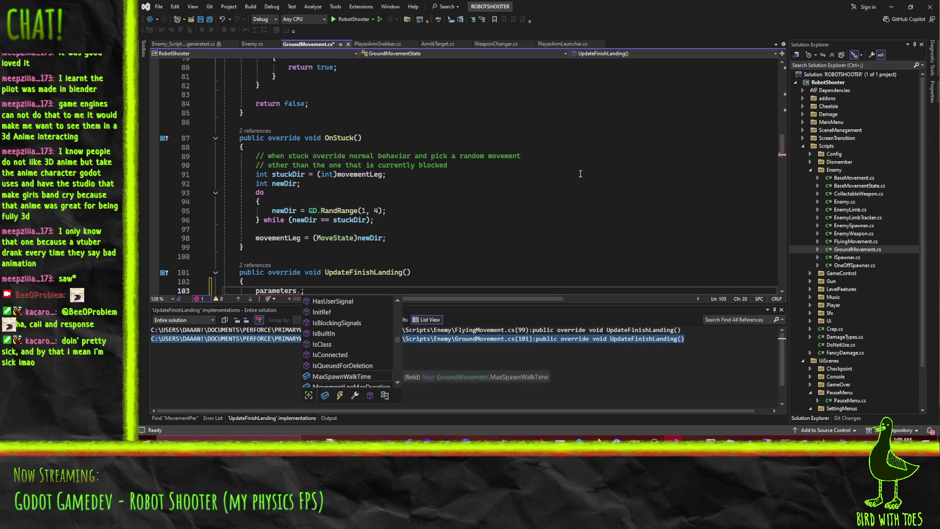
key(BackSpace)
key(BackSpace)
key(BackSpace)
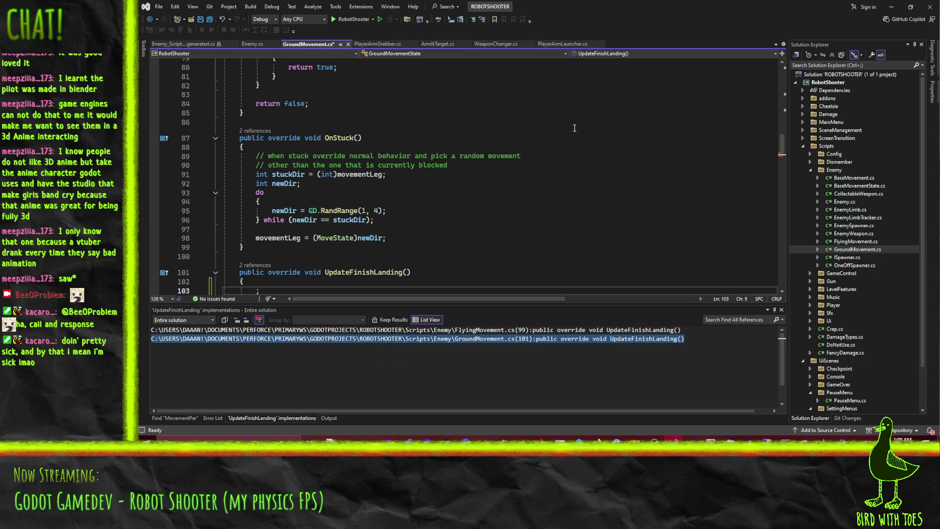
scroll(437, 222, down, 18)
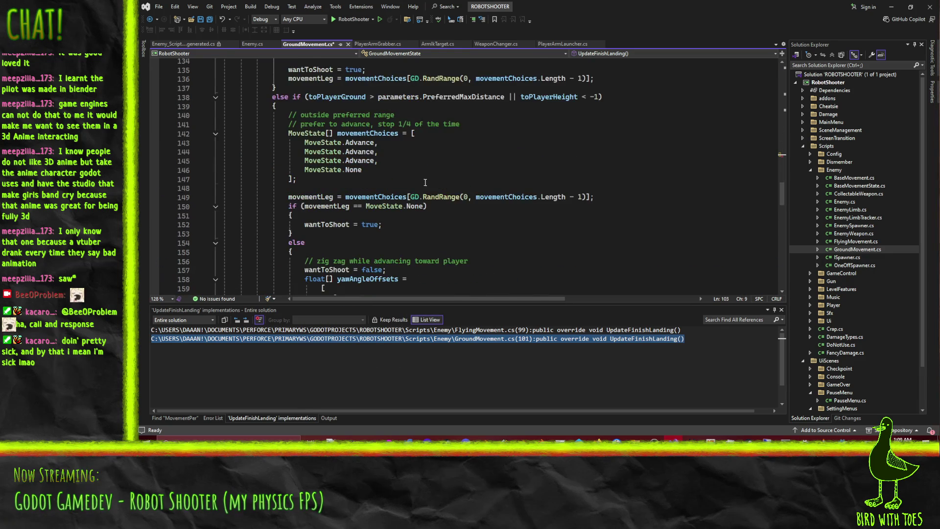
scroll(396, 212, down, 8)
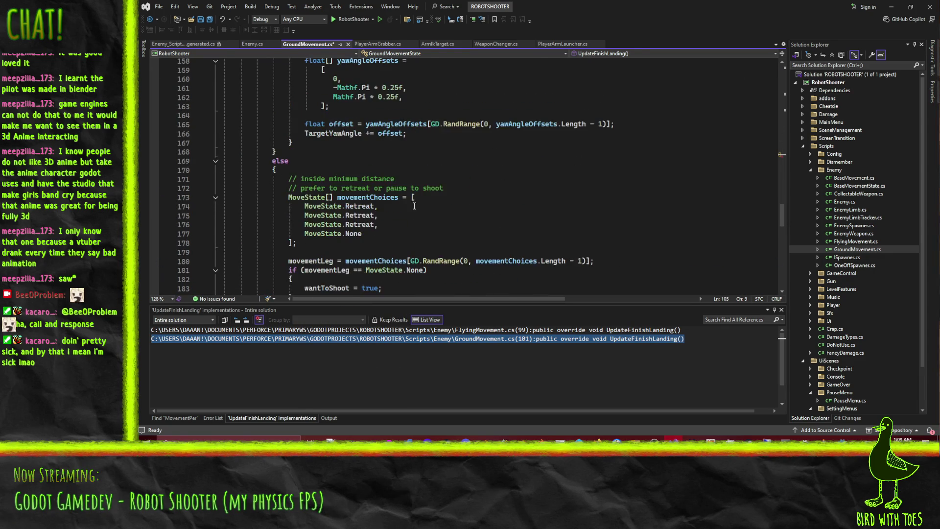
scroll(499, 177, down, 3)
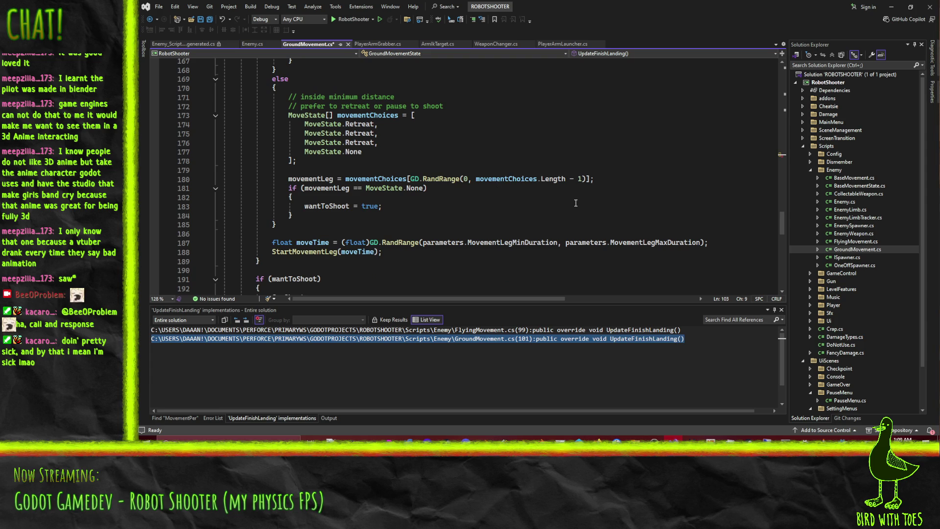
scroll(443, 266, down, 3)
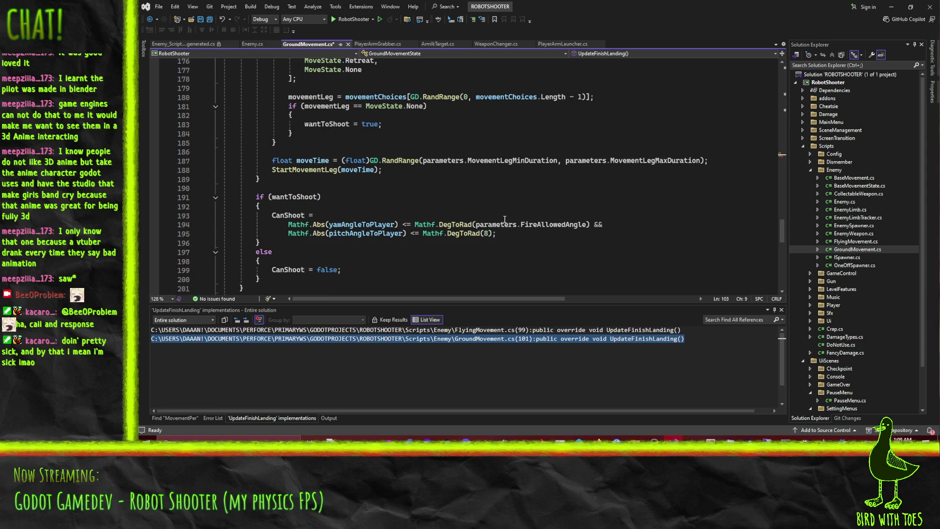
scroll(505, 219, down, 8)
scroll(590, 155, down, 2)
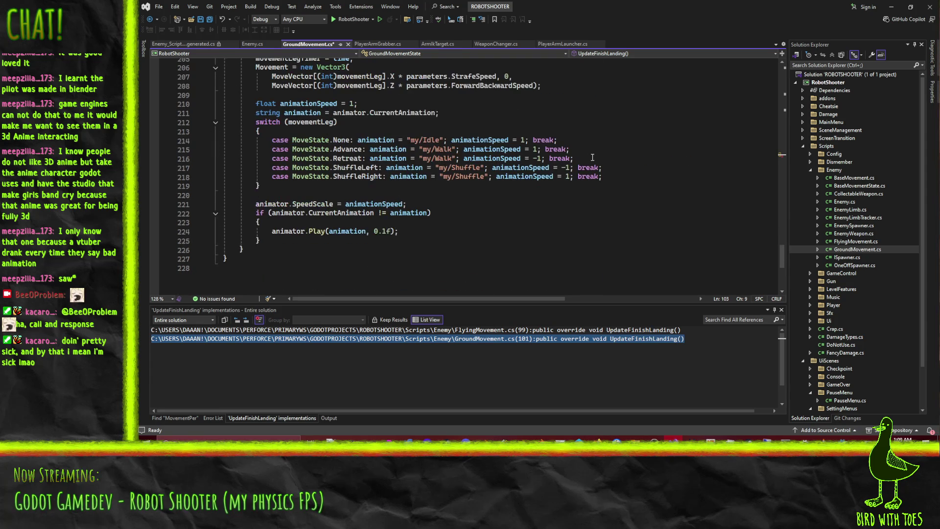
scroll(617, 206, up, 2)
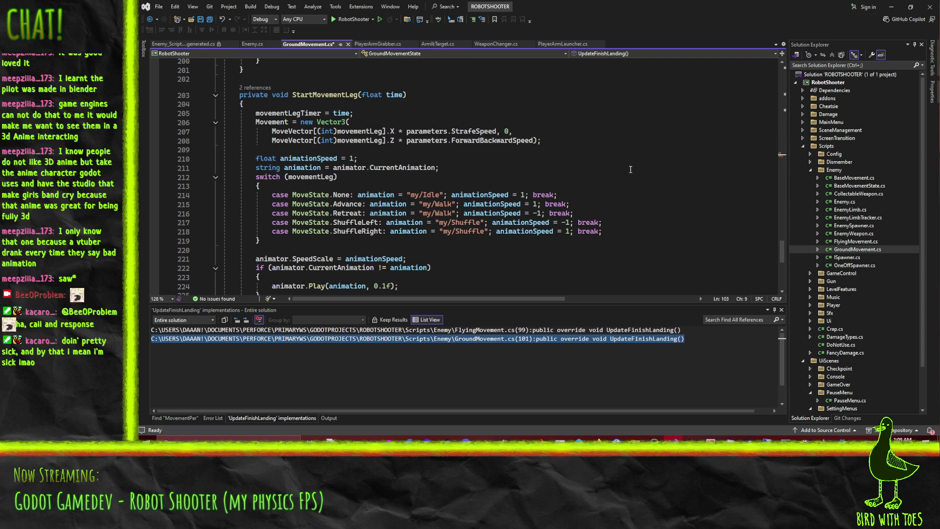
Step: Add 'Movement = Vector3.Zero;' above movementLegTimer = 0;, save, and search the file for 'fall'
text(Mobrmr)
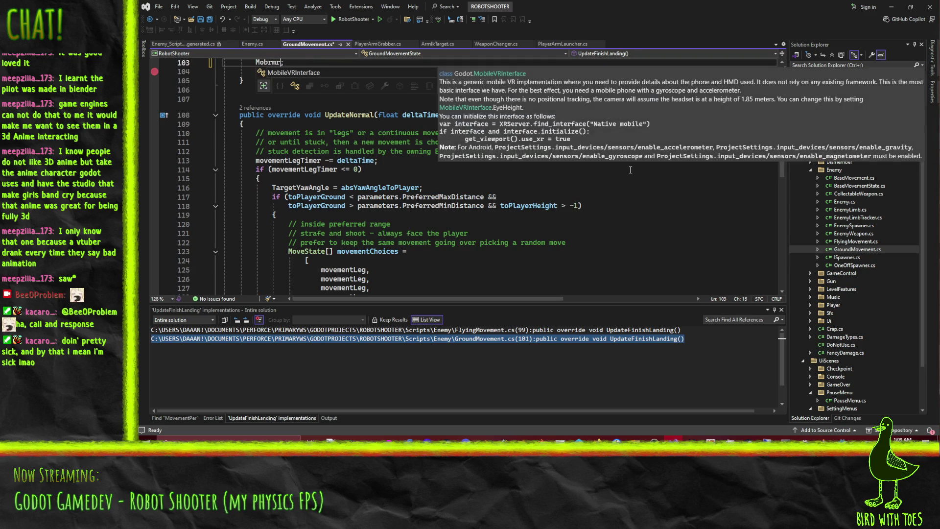
text(vement)
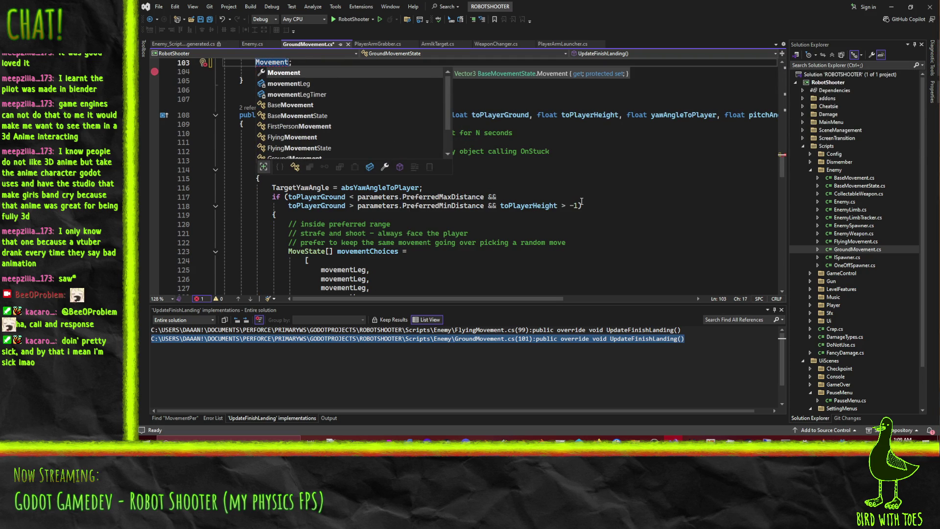
text( = )
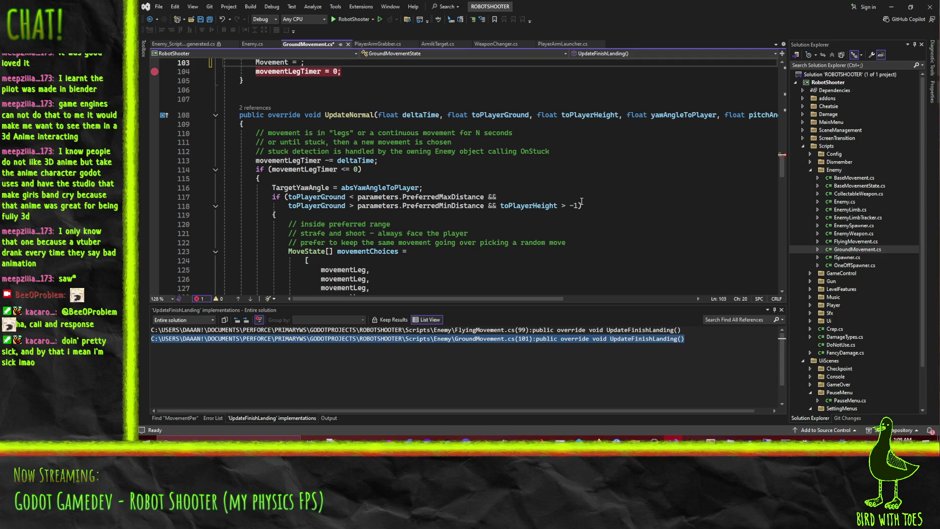
text(Vector3.Zero;)
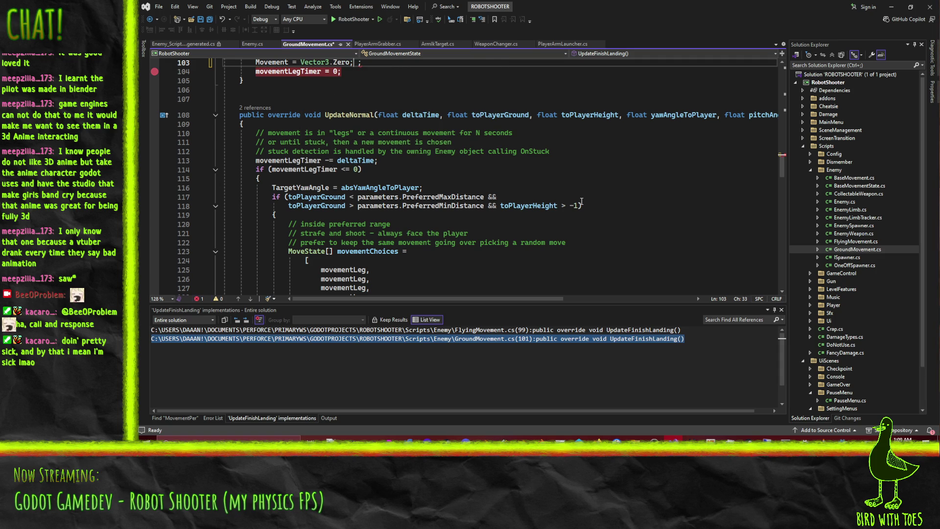
scroll(582, 202, up, 5)
key(ctrl+s)
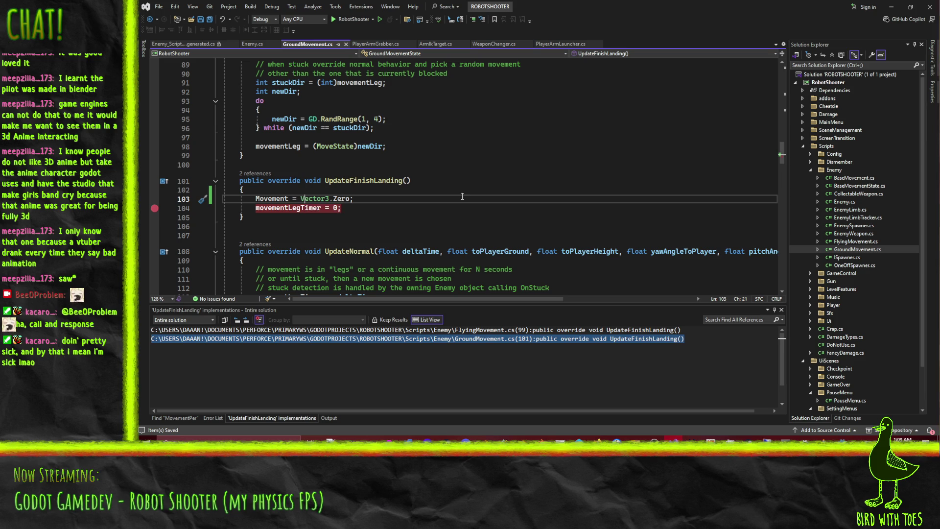
scroll(487, 204, up, 2)
scroll(487, 203, down, 2)
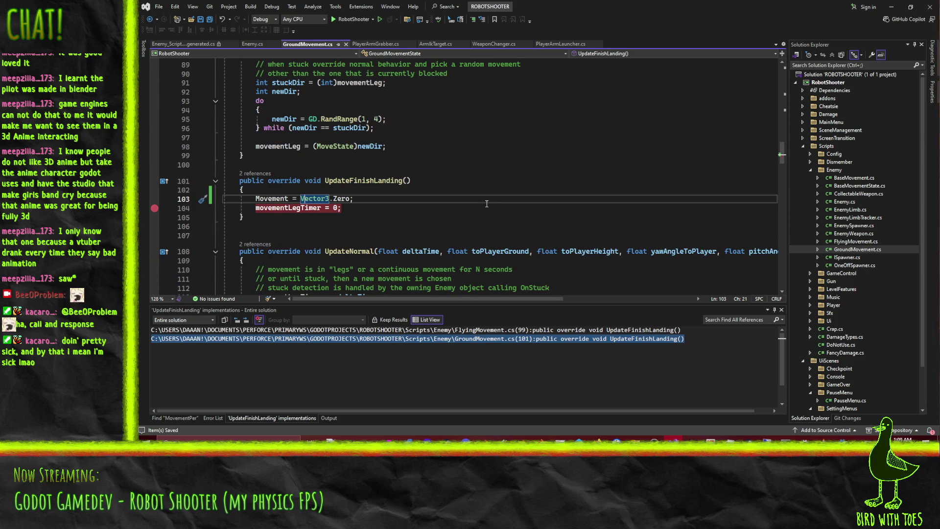
scroll(478, 202, down, 10)
scroll(472, 205, up, 14)
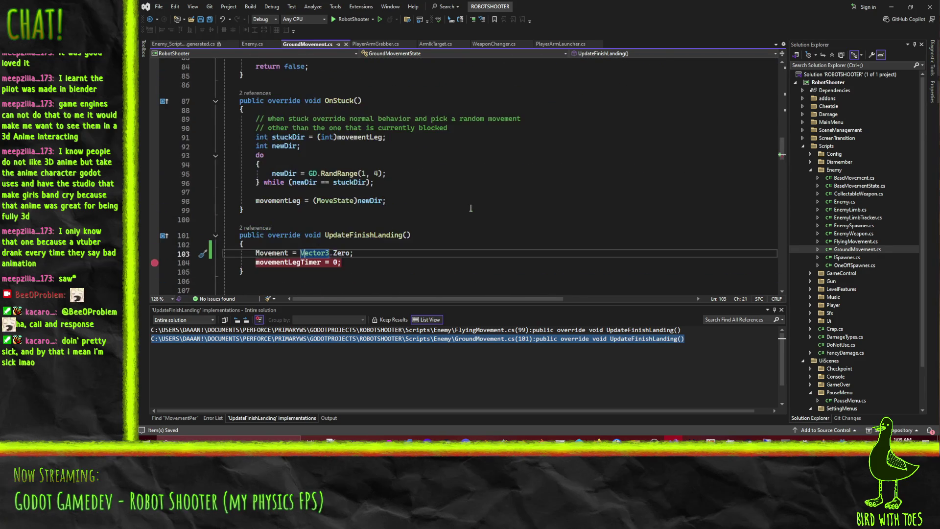
key(ctrl+f)
text(fall)
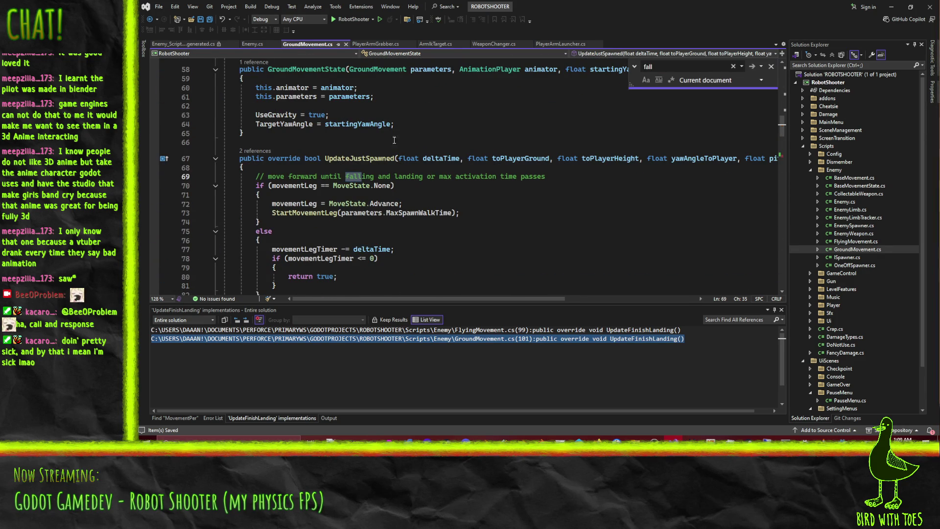
Step: Declare a new public override void OnFall() method right after the OnStuck method
click(772, 65)
scroll(424, 154, up, 6)
scroll(424, 154, down, 17)
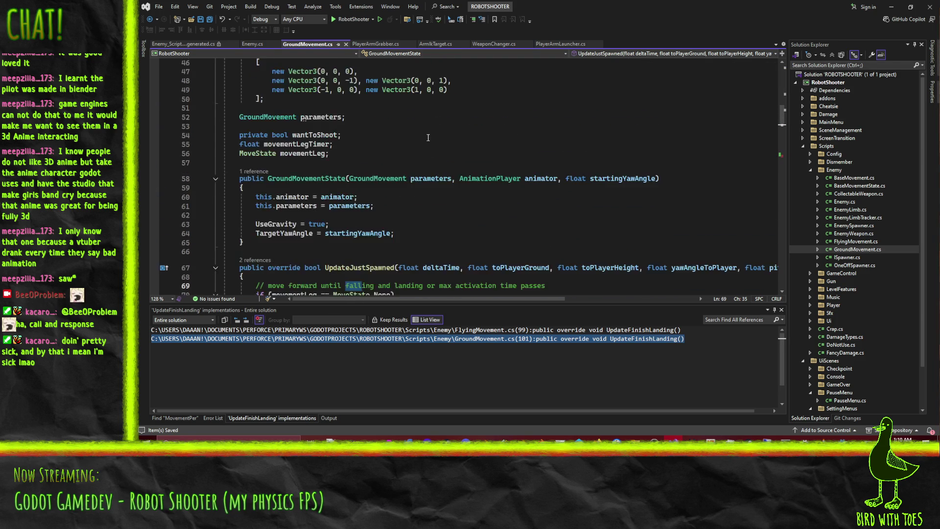
scroll(425, 146, up, 1)
click(425, 147)
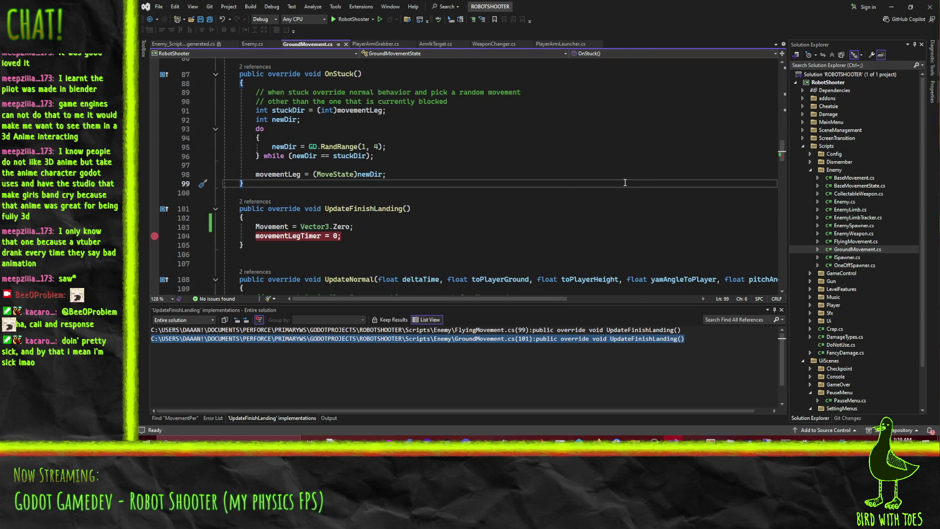
key(Return)
key(Return)
text(pulbi)
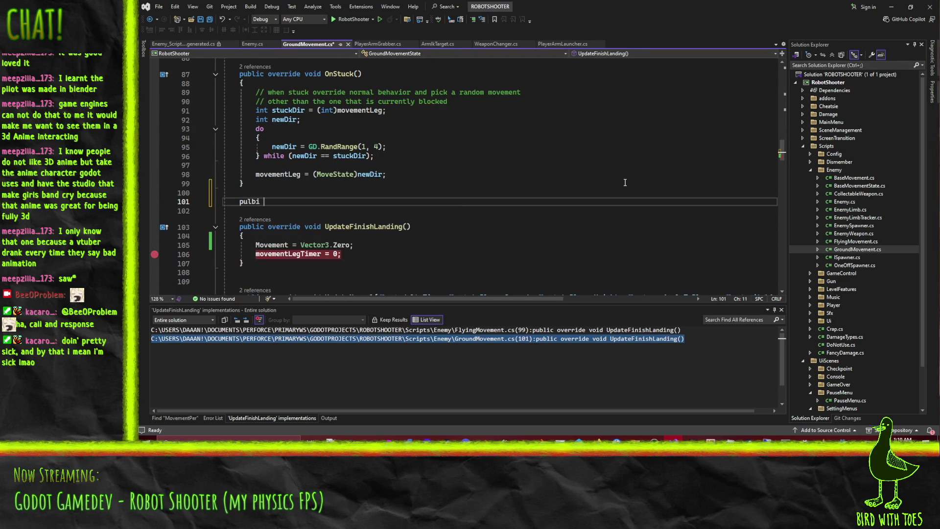
key(BackSpace)
key(BackSpace)
text(i)
key(BackSpace)
text(blic override )
text(void )
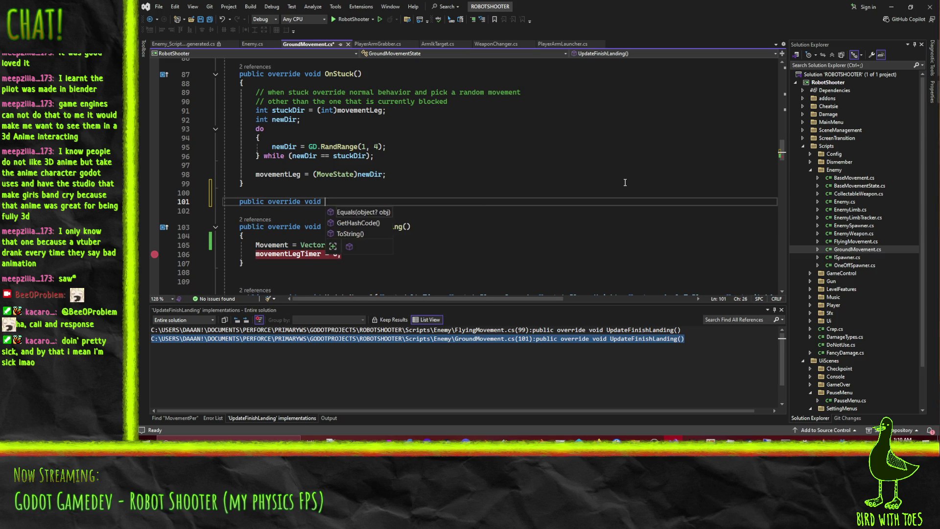
text(StartFall())
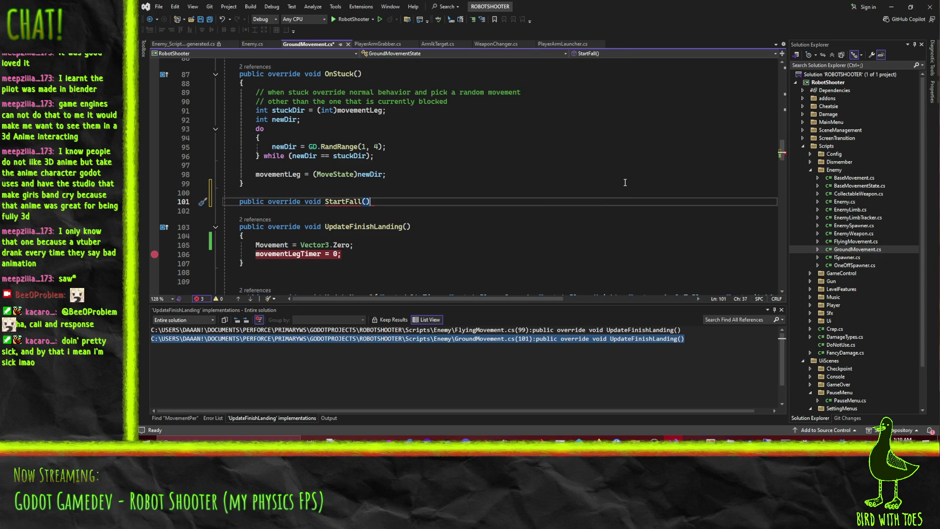
key(BackSpace)
key(BackSpace)
key(BackSpace)
text(OnFall())
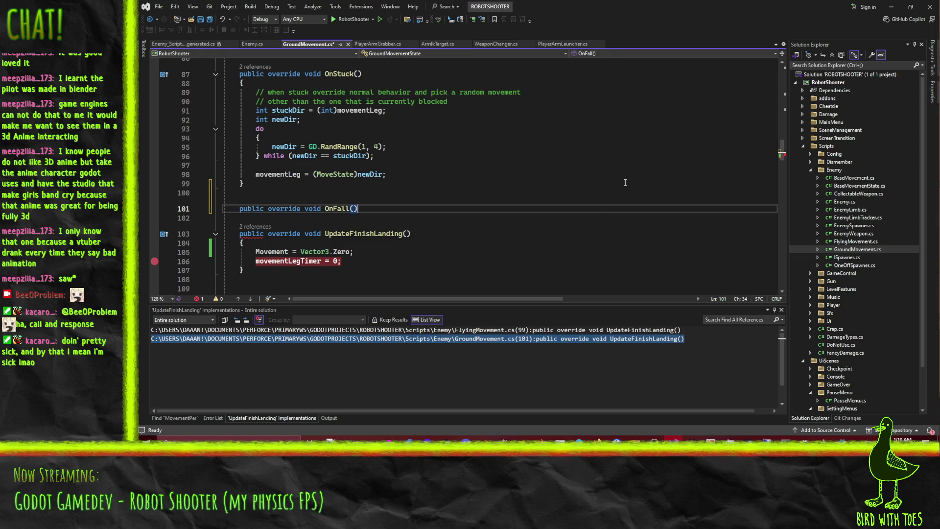
Step: Move Movement = Vector3.Zero from UpdateFinishLanding into the OnFall body and save GroundMovement.cs
key(Return)
text({)
key(Return)
text(Movement = Vector3.Zero;)
key(Down)
key(Down)
key(Down)
key(ctrl+x)
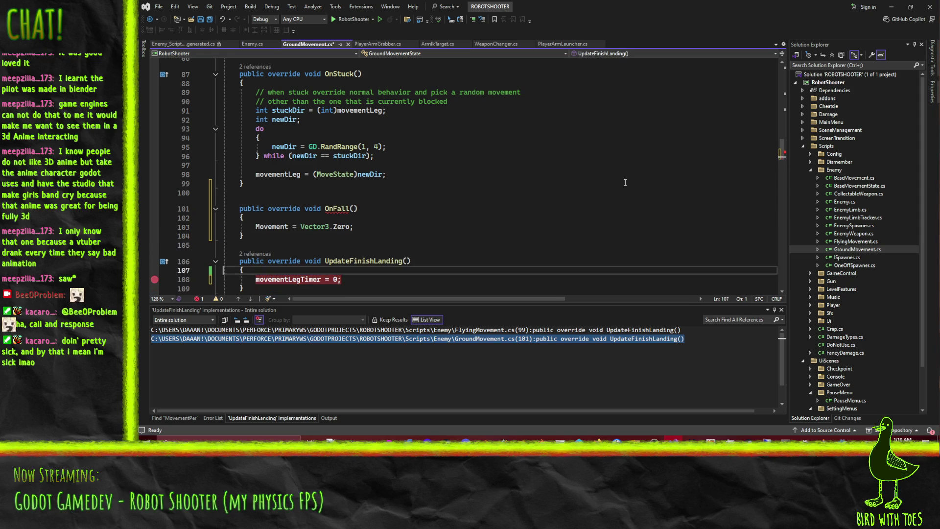
click(396, 175)
key(ctrl+s)
Step: Inspect OnFall's Quick Actions, including pulling it into a base class, then bring up BaseMovement's context menu
click(388, 209)
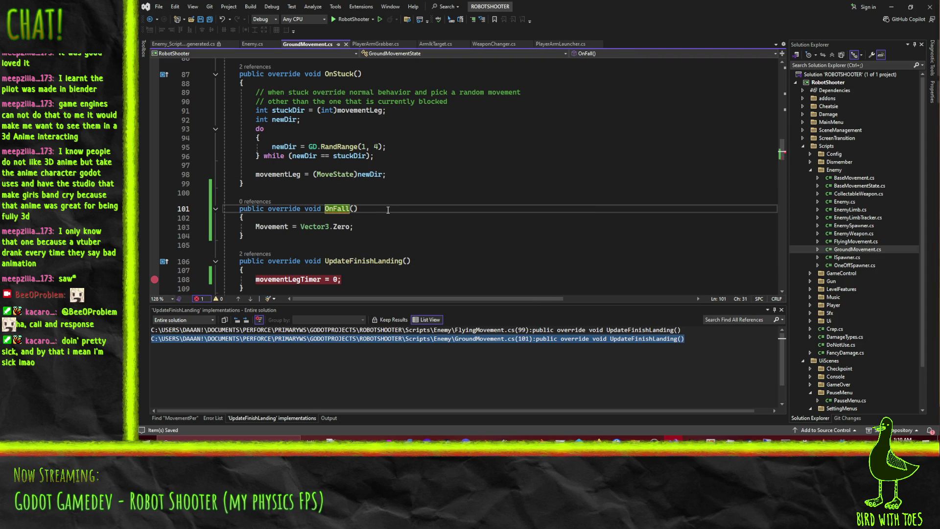
key(ctrl+period)
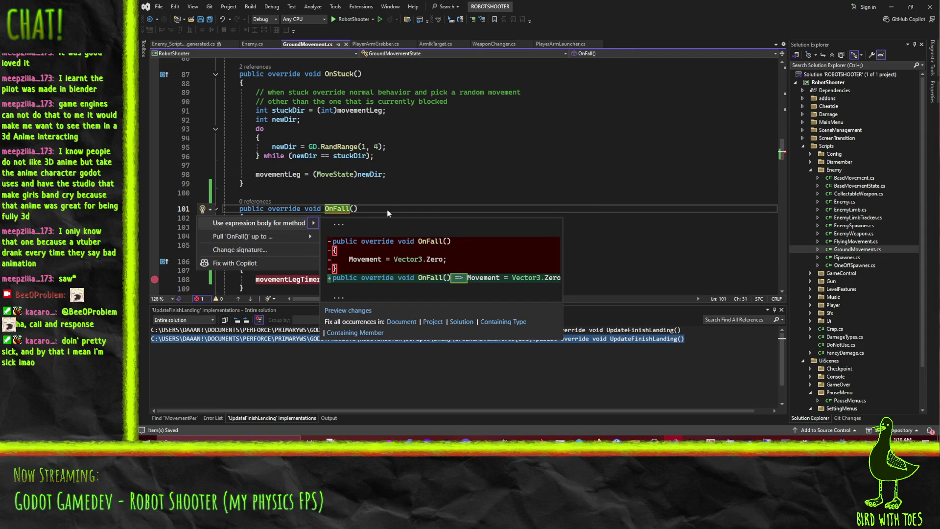
key(Down)
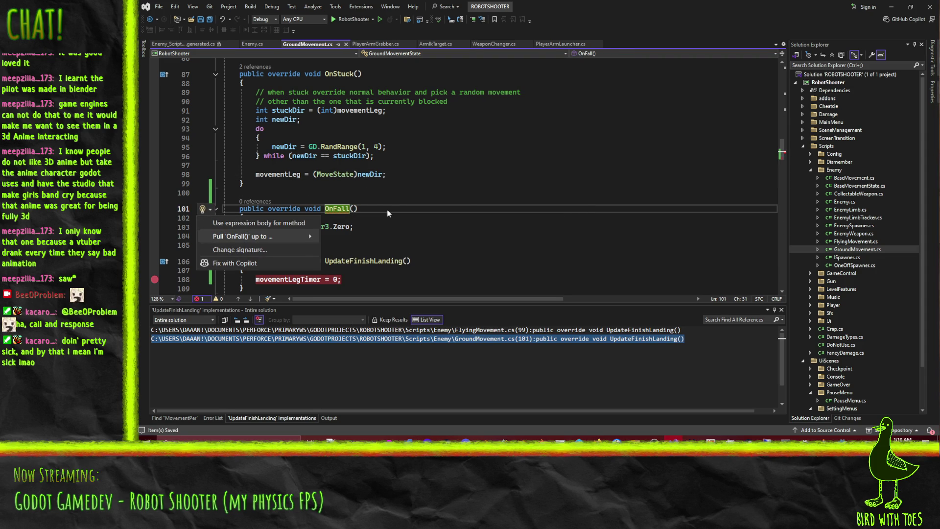
key(Right)
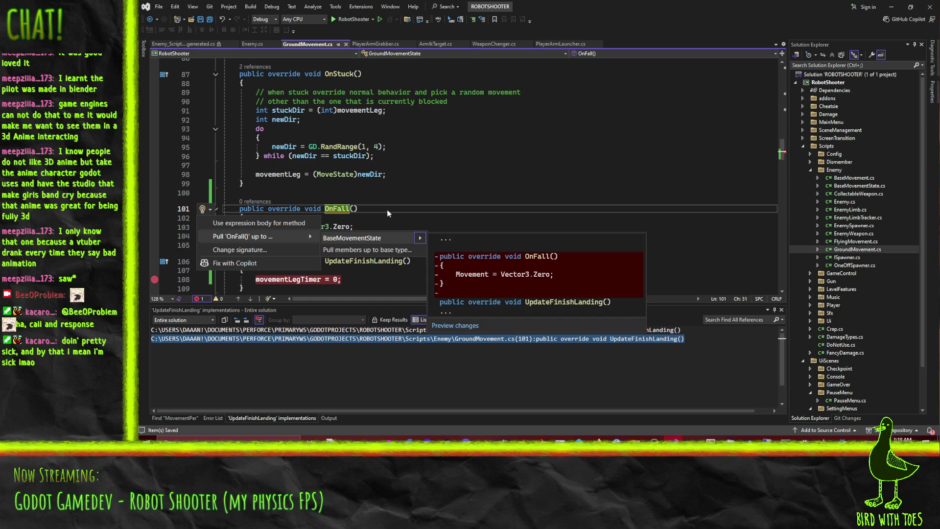
key(Escape)
scroll(387, 210, up, 20)
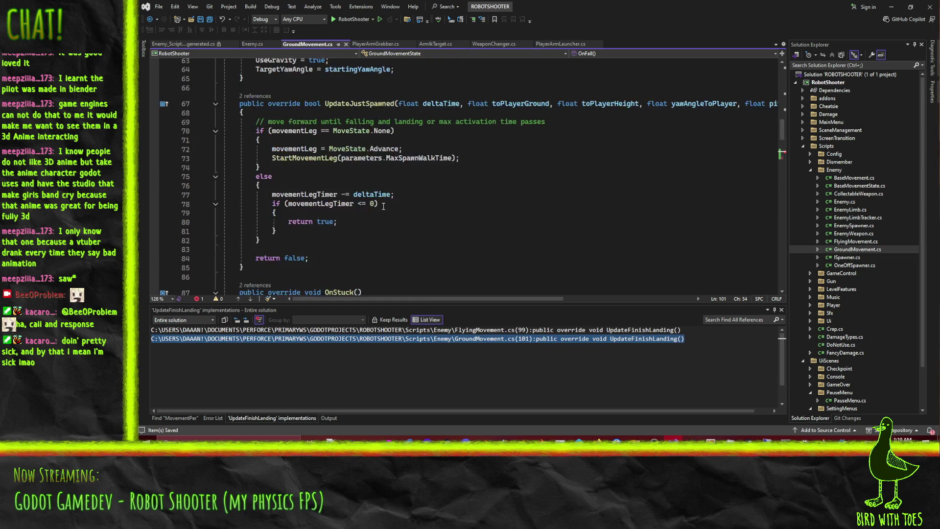
right_click(404, 96)
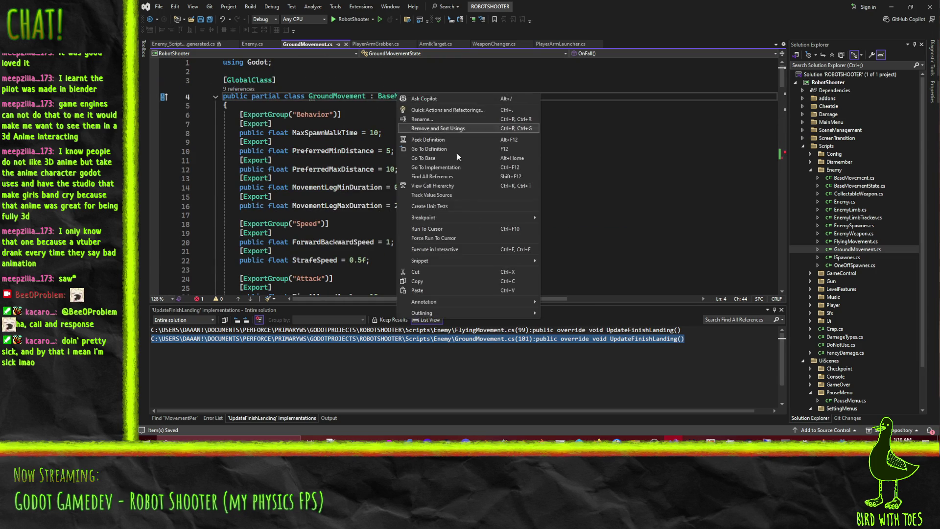
Step: List BaseMovement's implementations, such as FlyingMovement.cs and GroundMovement.cs, and scroll through them
click(465, 168)
scroll(544, 373, down, 3)
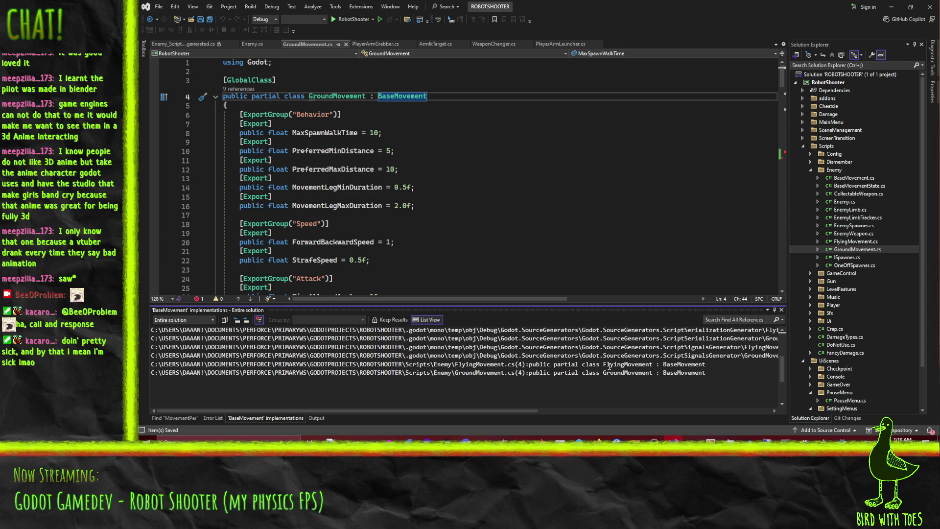
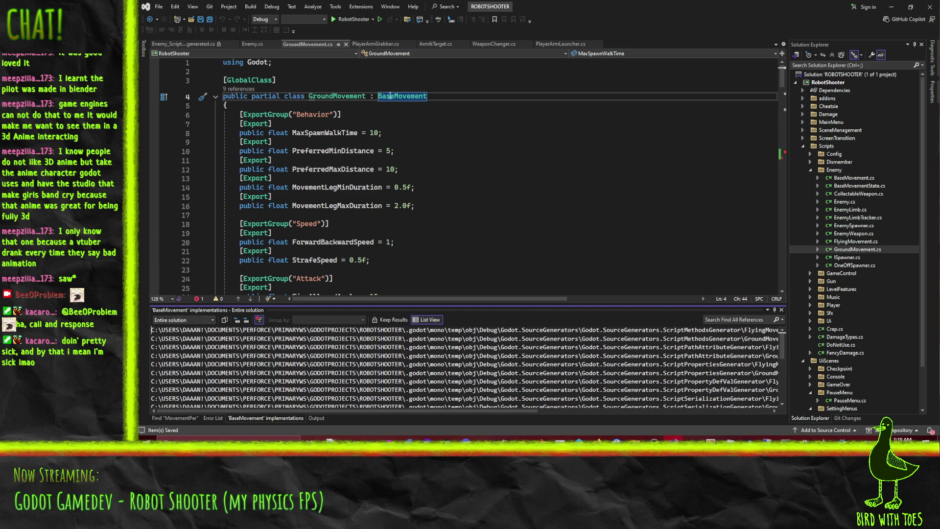
Step: Look up BaseMovement's implementations and base types, then open BaseMovement.cs to check CreateMovementState
right_click(398, 99)
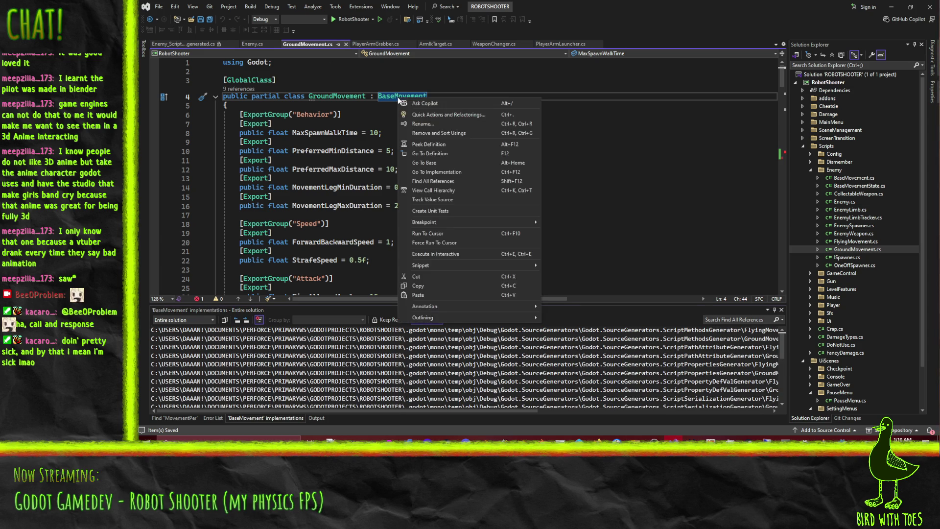
click(480, 176)
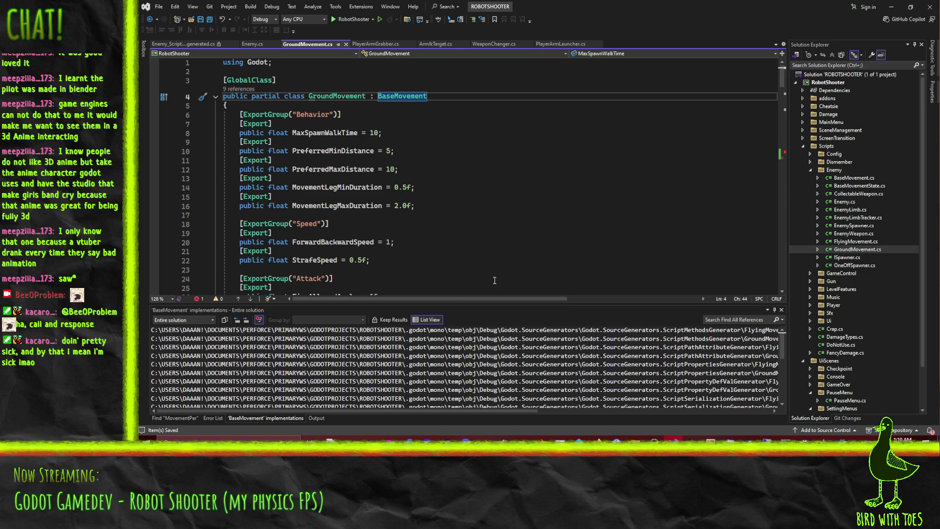
scroll(572, 384, down, 3)
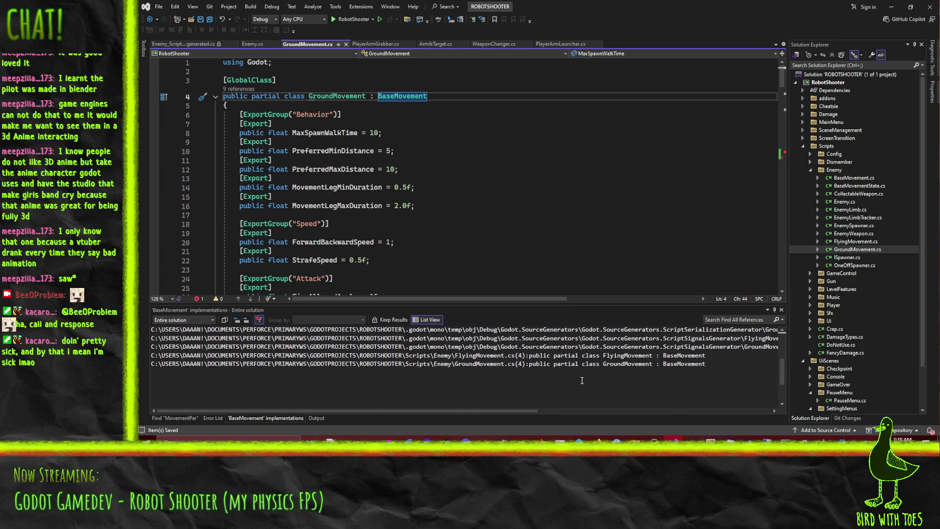
scroll(580, 380, up, 3)
key(alt+Home)
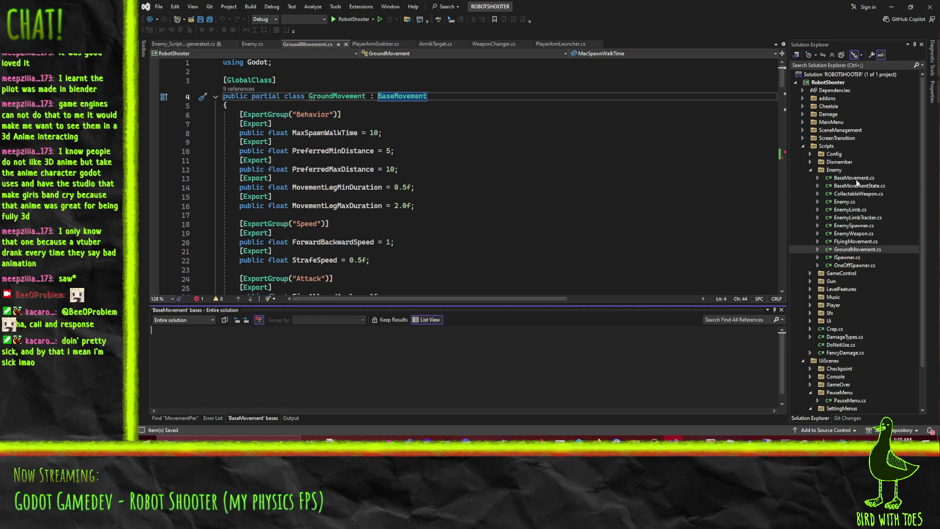
double_click(854, 178)
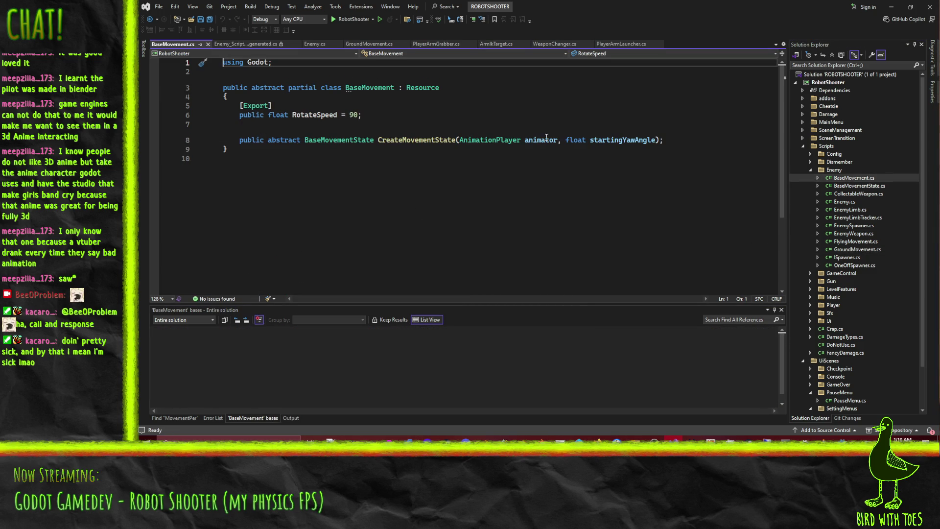
click(668, 144)
click(475, 137)
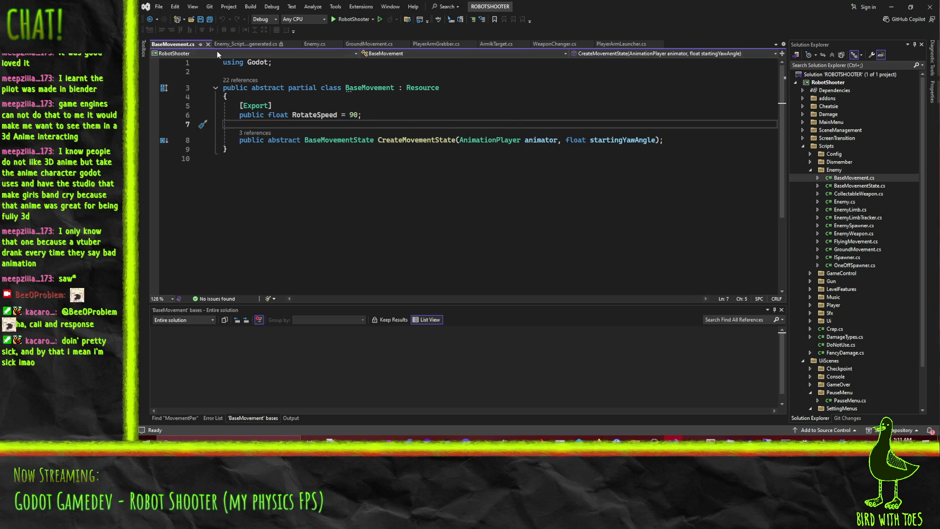
Step: Close the generated enemy script and compare GroundMovement's OnFall override with BaseMovement.cs
click(288, 44)
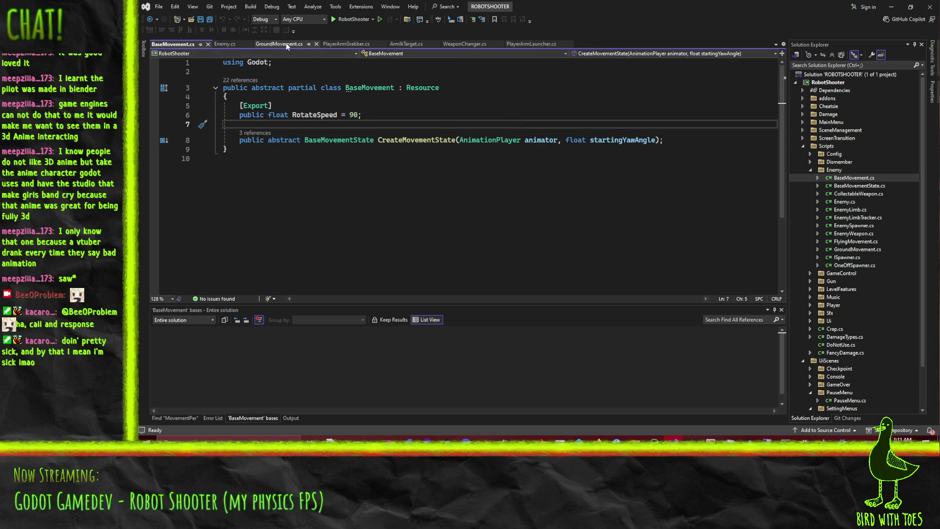
click(279, 44)
scroll(374, 214, down, 20)
scroll(375, 214, down, 8)
click(383, 192)
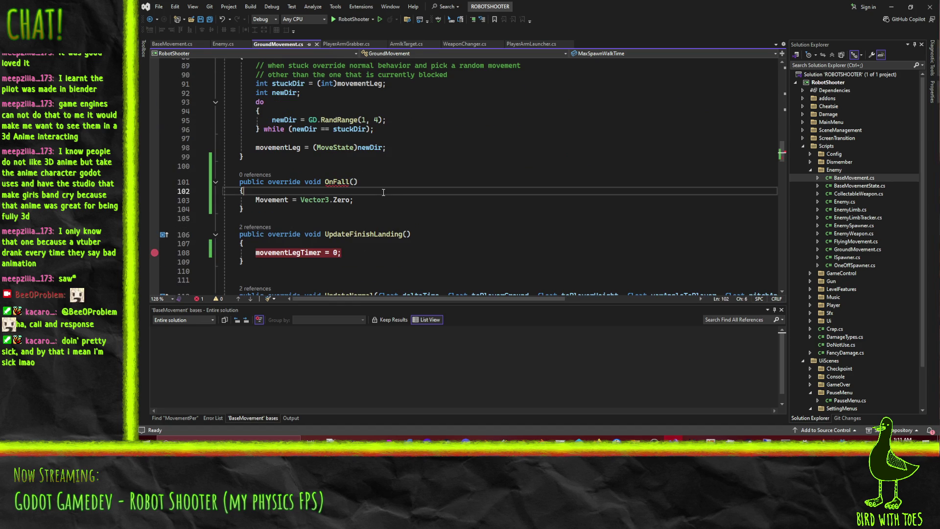
click(180, 44)
click(350, 163)
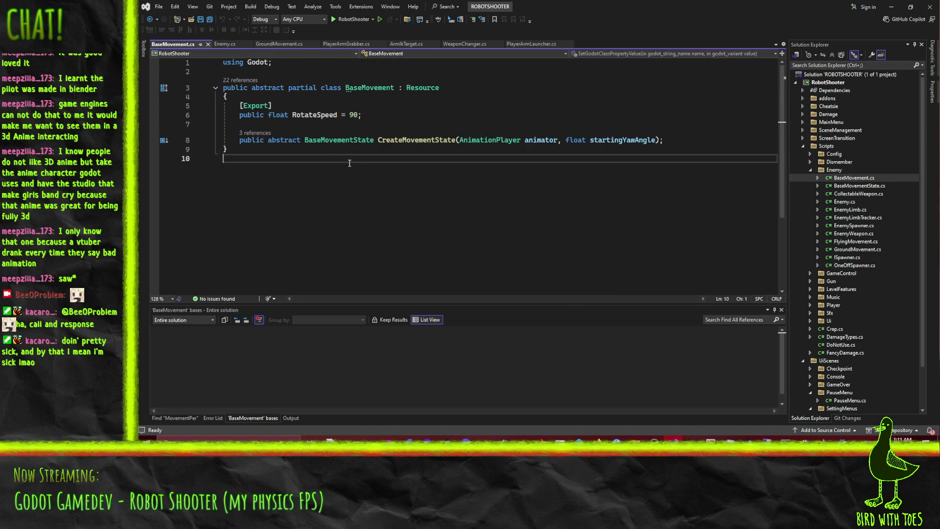
click(323, 147)
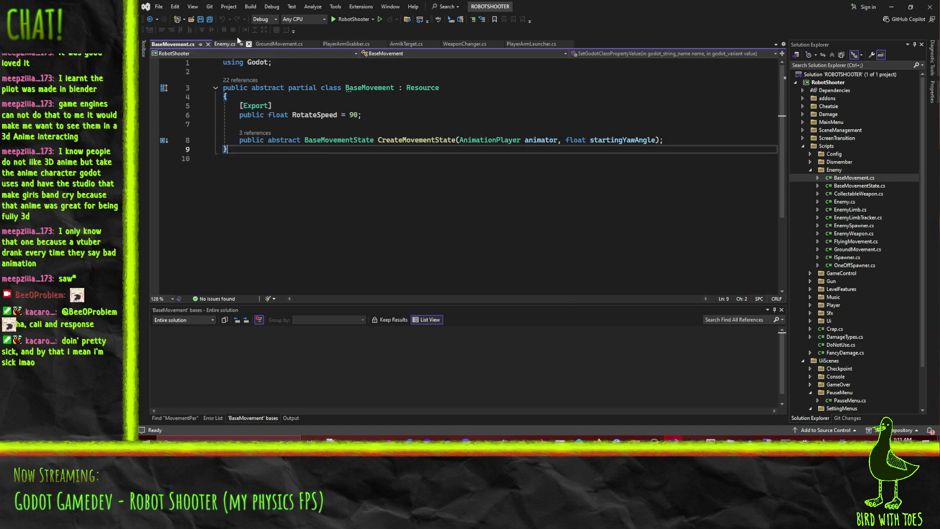
Step: Open BaseMovementState.cs from Solution Explorer to view its abstract update methods
click(287, 45)
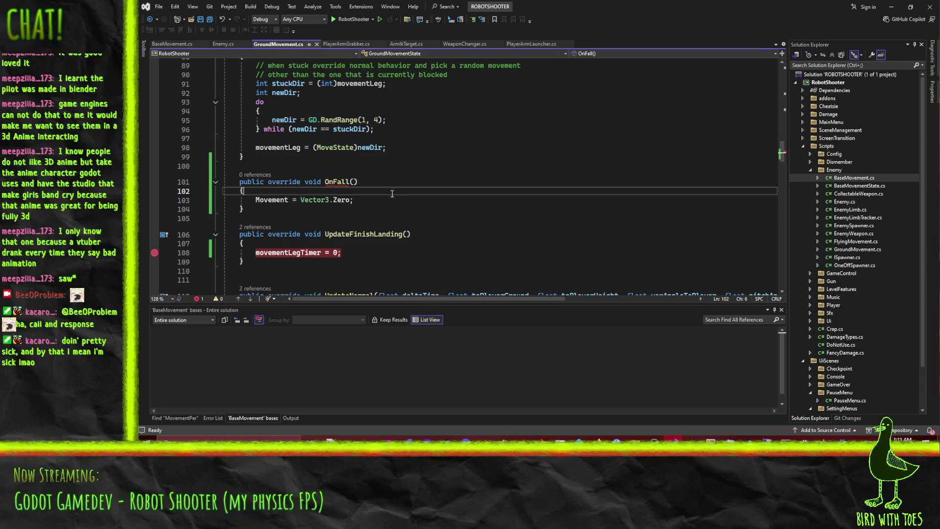
scroll(392, 194, up, 20)
scroll(403, 213, down, 5)
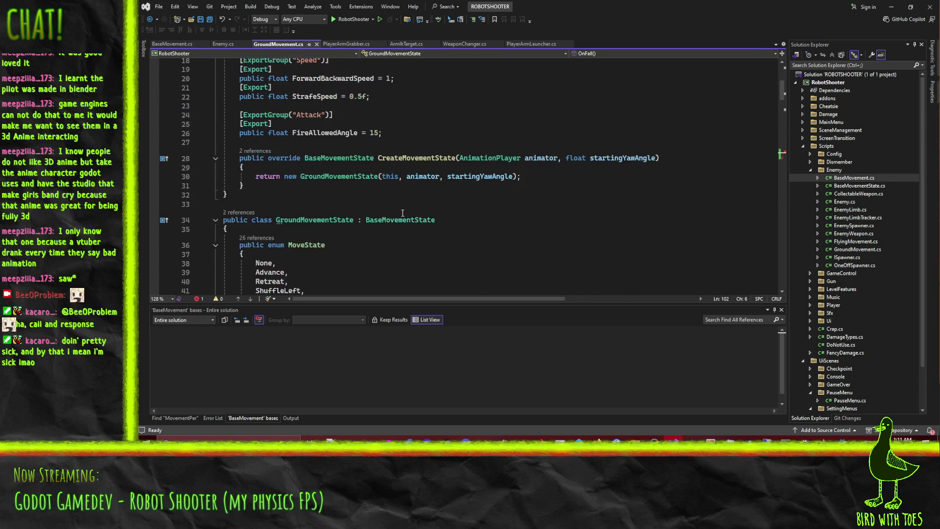
scroll(402, 213, down, 1)
double_click(859, 186)
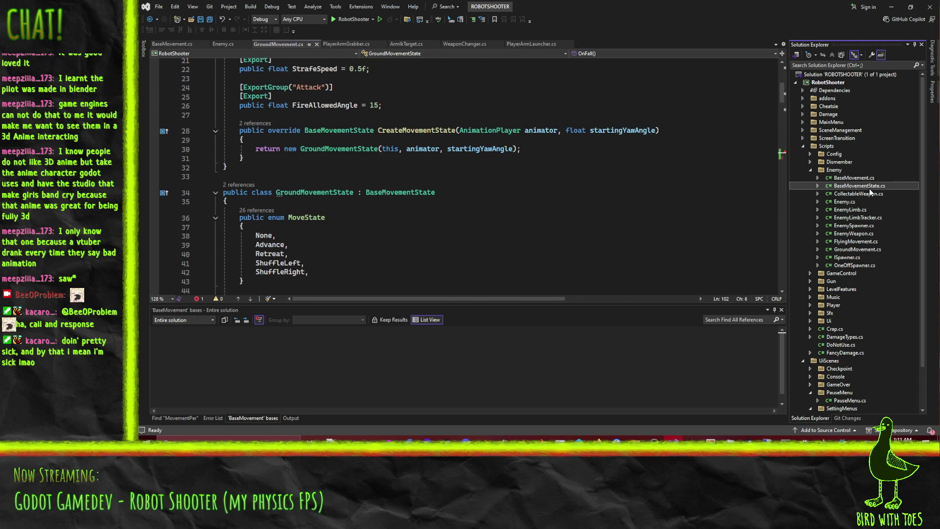
scroll(442, 234, down, 2)
scroll(389, 231, up, 1)
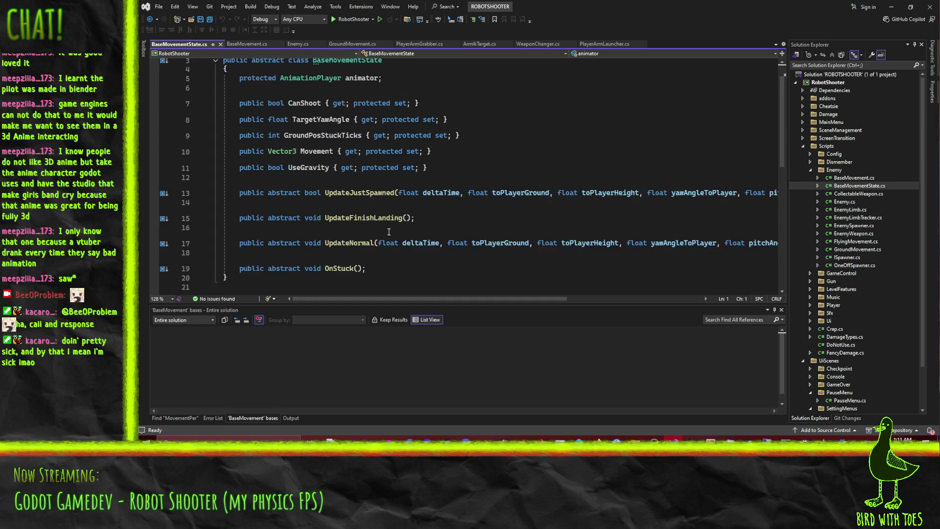
Step: Add 'public abstract void UpdateStartFalling();' after UpdateJustSpawned in BaseMovementState.cs and save
click(366, 202)
key(Return)
key(Return)
key(Up)
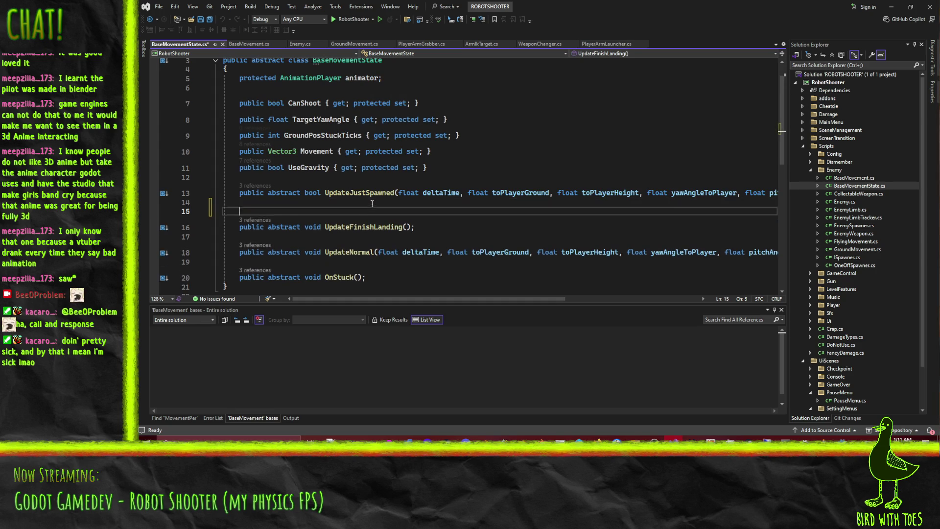
text(public ab)
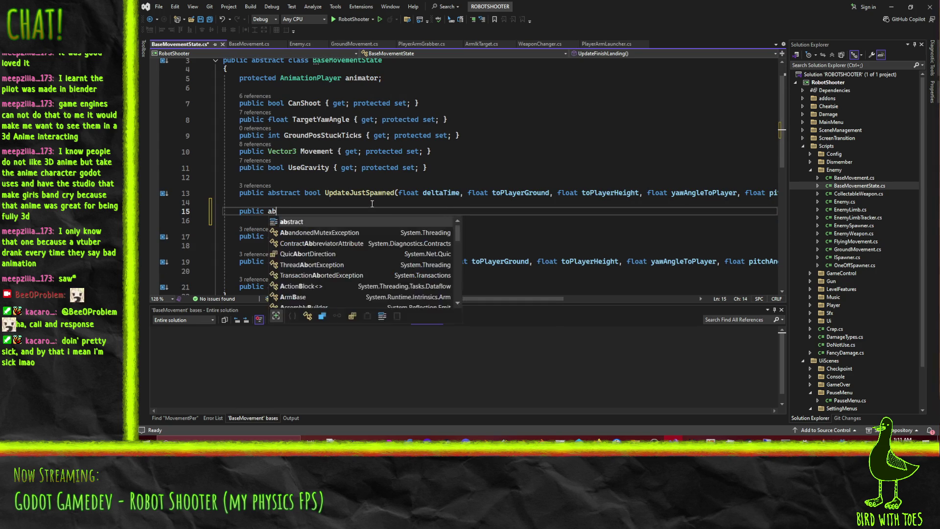
text(stract void UpdateStartFalling)
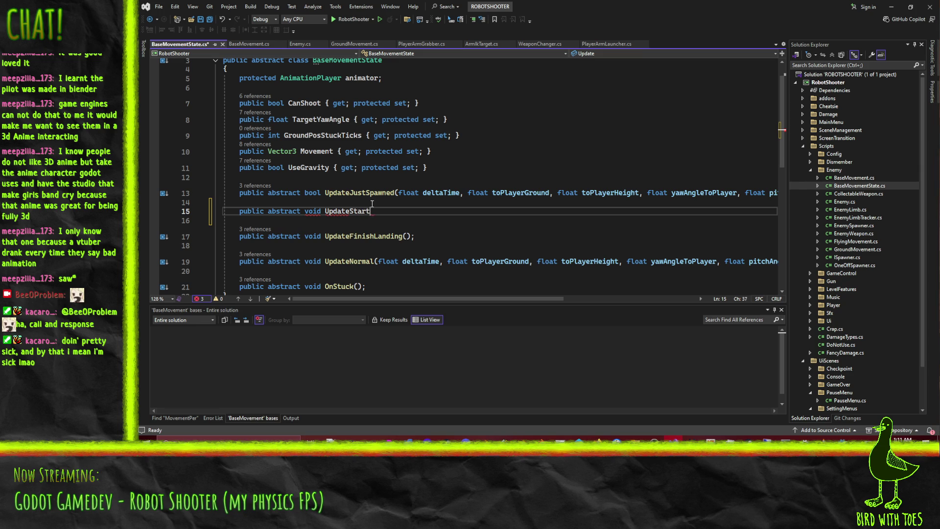
text(();)
click(368, 205)
double_click(369, 215)
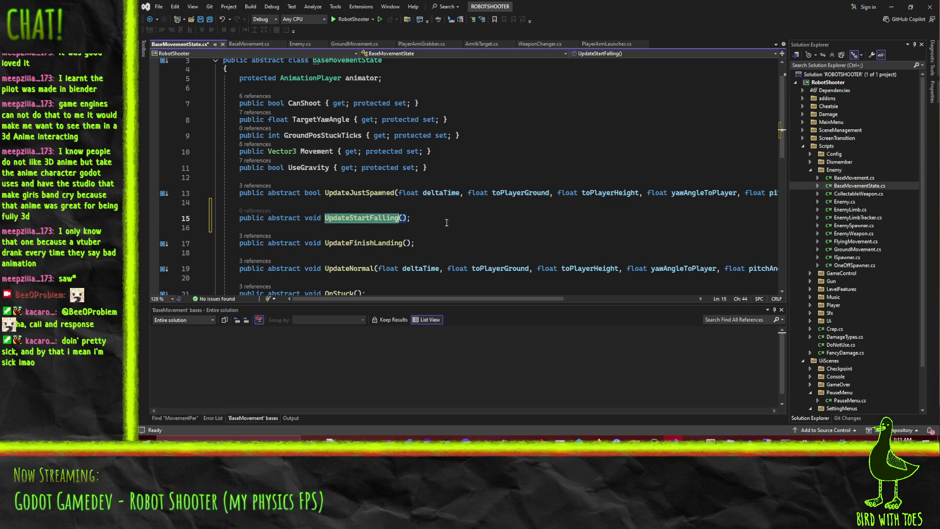
key(ctrl+s)
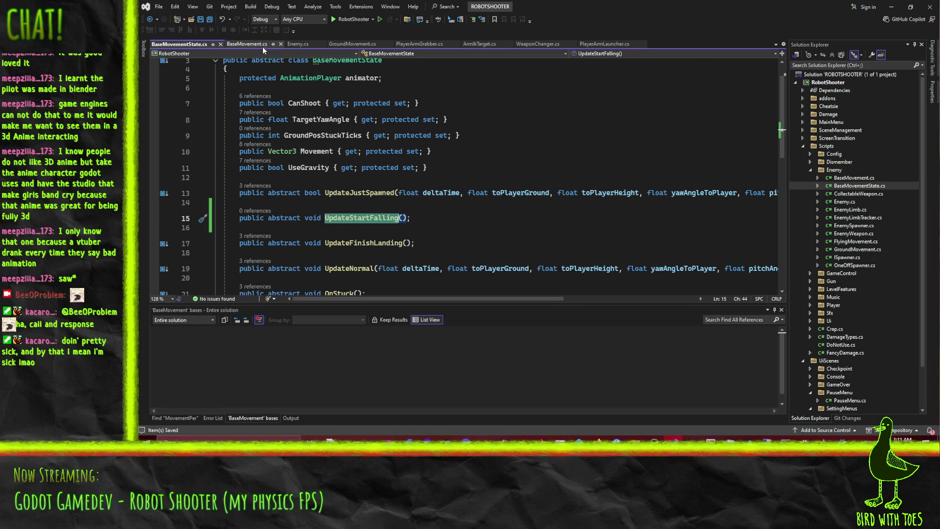
Step: Close BaseMovement.cs and rename GroundMovement's OnFall override to UpdateStartFalling, then save
click(262, 46)
click(280, 44)
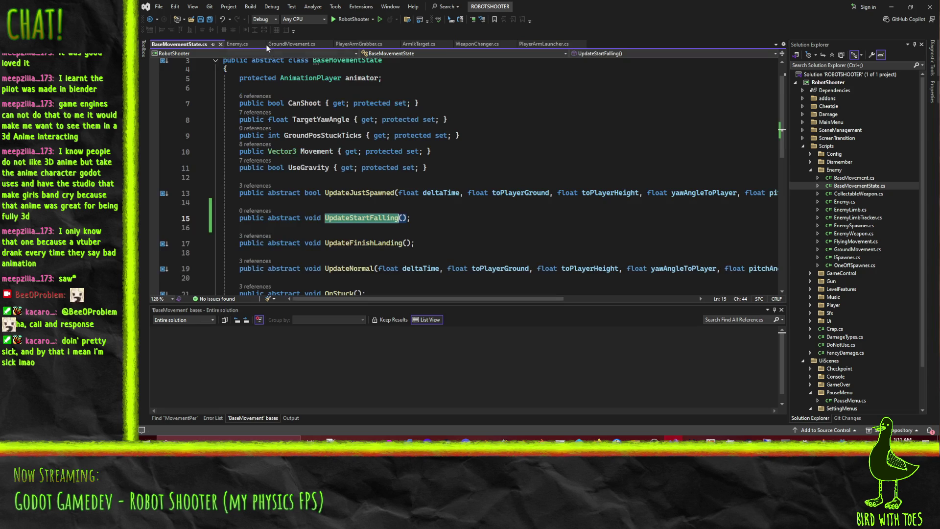
click(274, 44)
scroll(352, 182, down, 20)
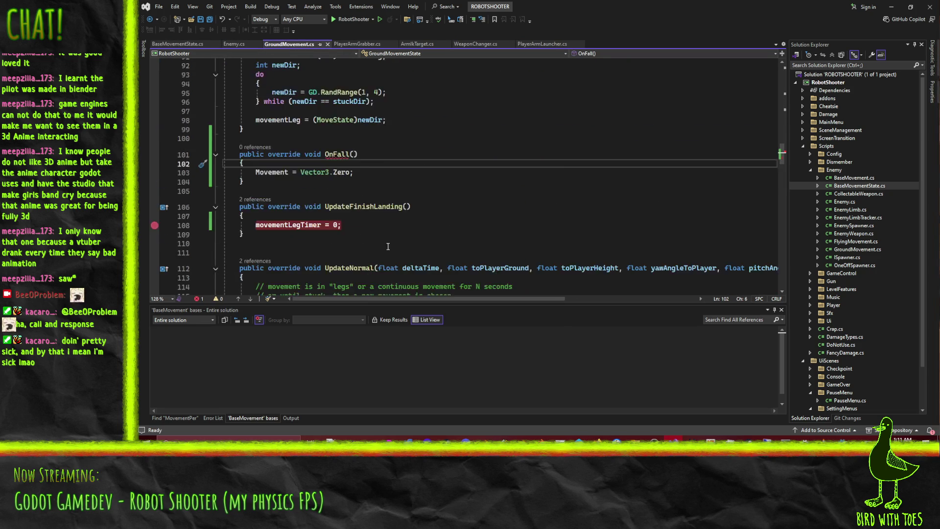
scroll(338, 116, up, 5)
double_click(336, 73)
text(UpdateStartFalling)
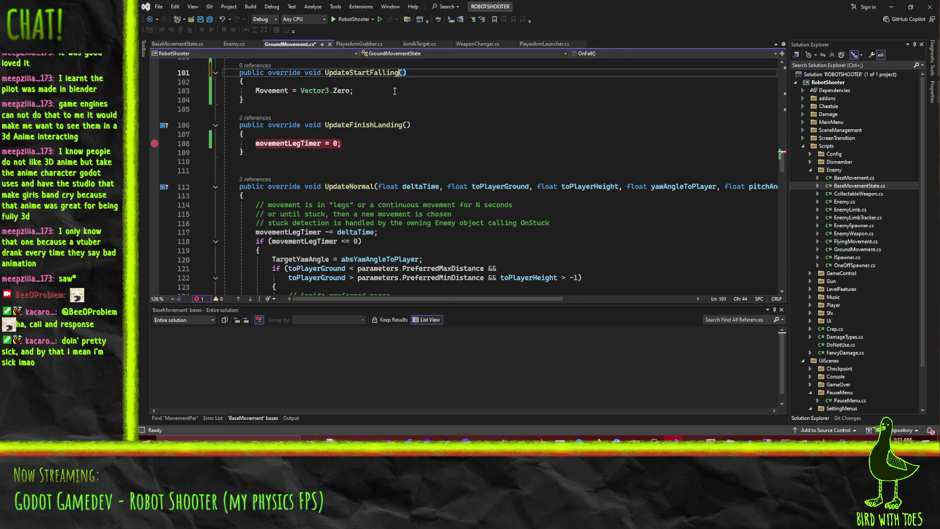
key(ctrl+s)
scroll(464, 128, up, 2)
scroll(464, 129, up, 1)
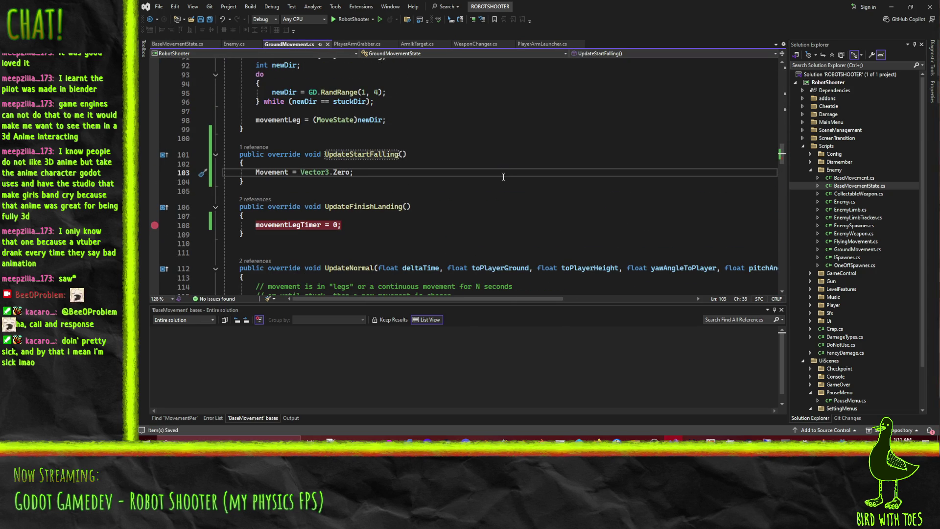
click(228, 139)
key(shift+Down)
key(shift+Down)
key(shift+Down)
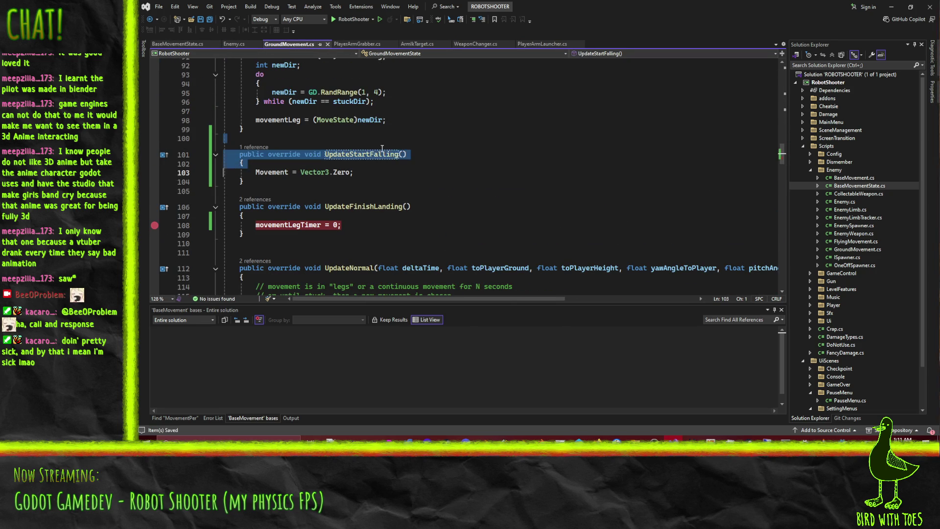
Step: Open FlyingMovement.cs and preview EnemyWeapon.cs from Solution Explorer
double_click(857, 242)
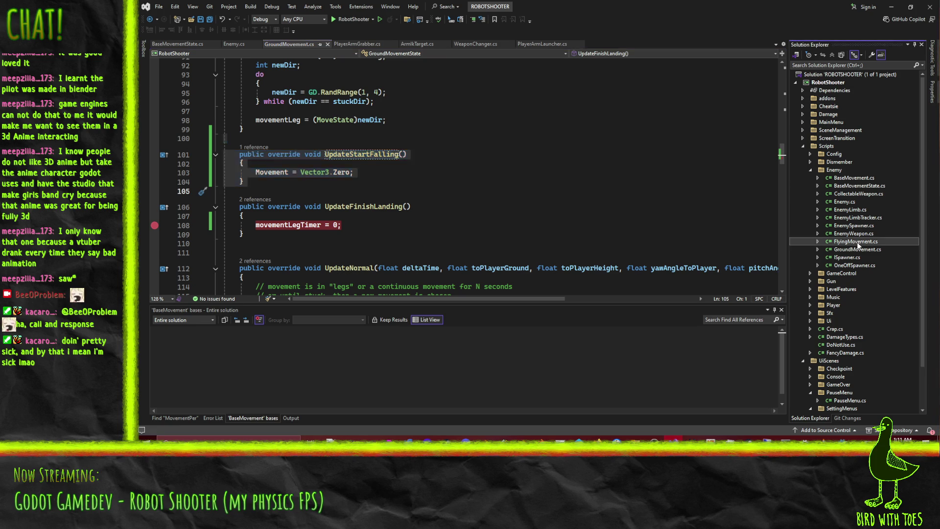
click(853, 234)
scroll(334, 201, down, 14)
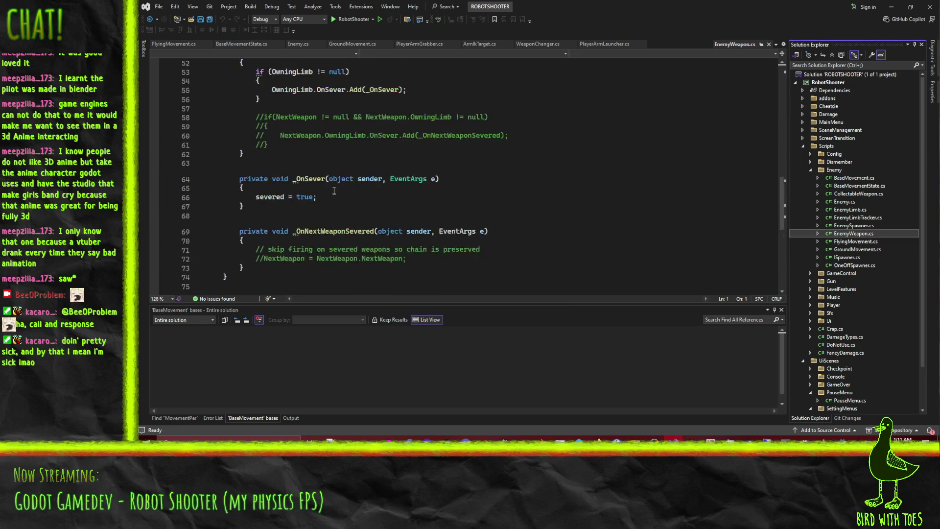
Step: Paste an UpdateStartFalling method after UpdateFinishLanding in FlyingMovement.cs
click(855, 242)
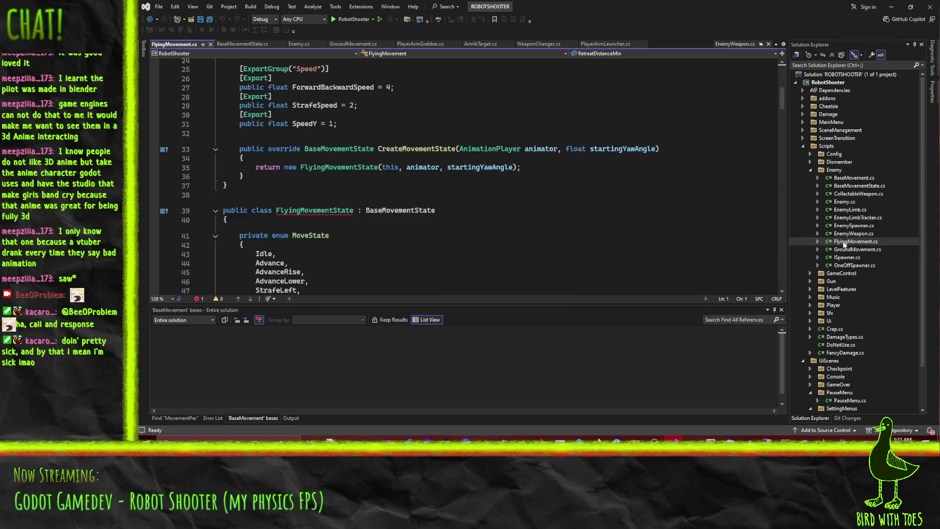
scroll(381, 250, down, 20)
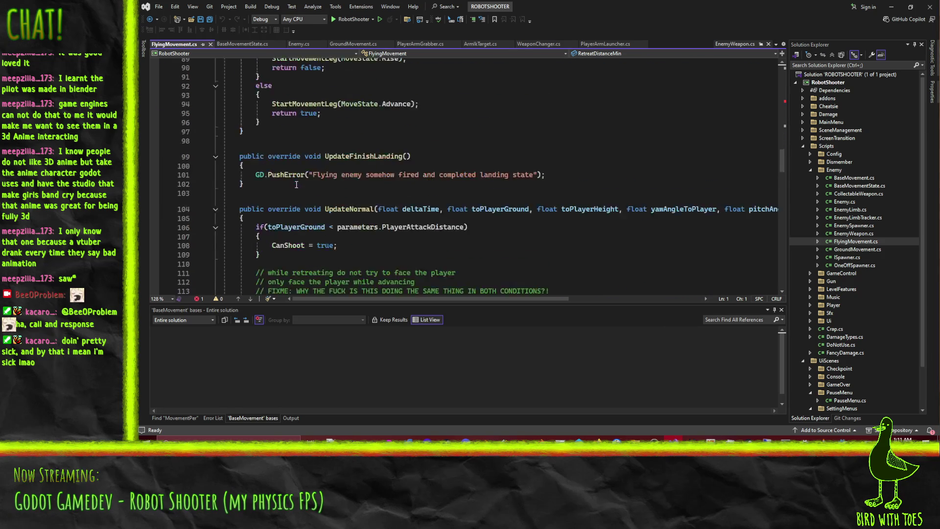
scroll(296, 199, down, 20)
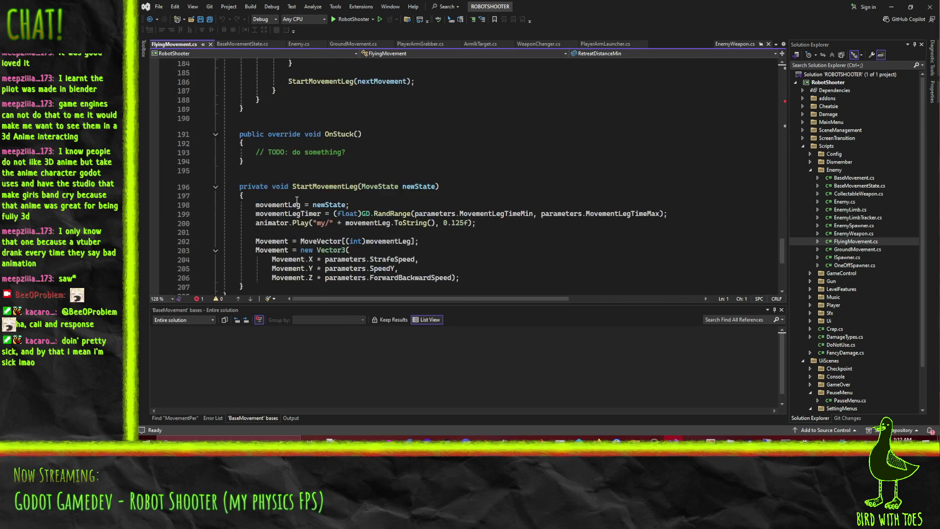
scroll(279, 175, up, 6)
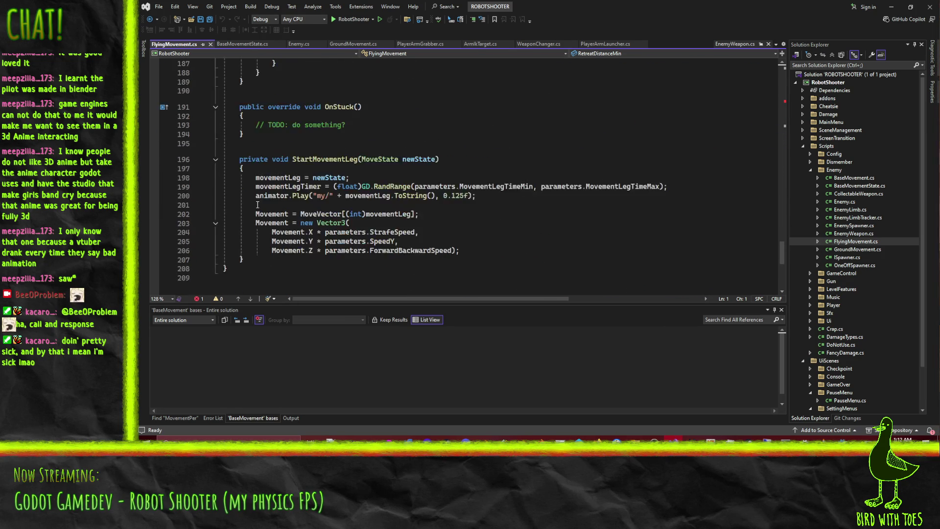
scroll(255, 193, up, 20)
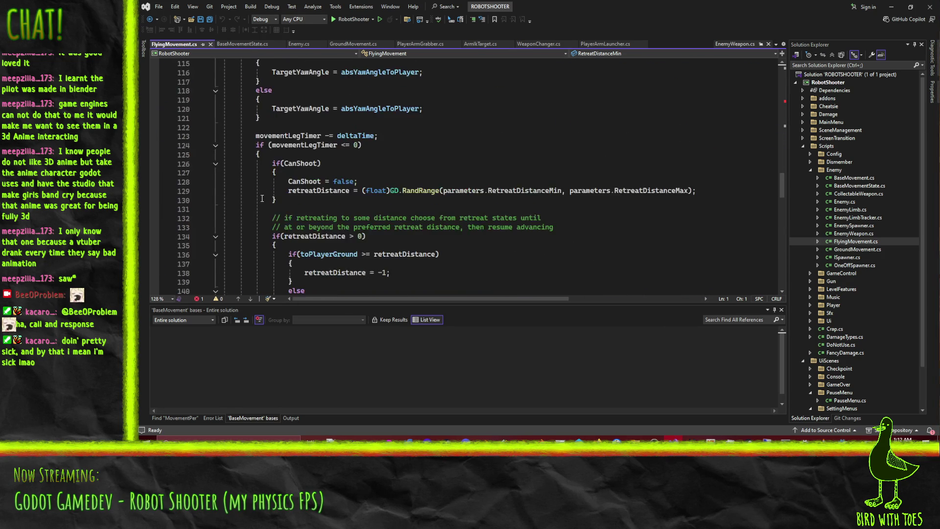
scroll(262, 199, up, 1)
click(244, 196)
text(public override void UpdateStartFalling()     {         Movement = Vector3.Zero;     })
Step: Replace its Movement line with a GD.PushError reading 'Flying enemy somehow started falling'
click(277, 175)
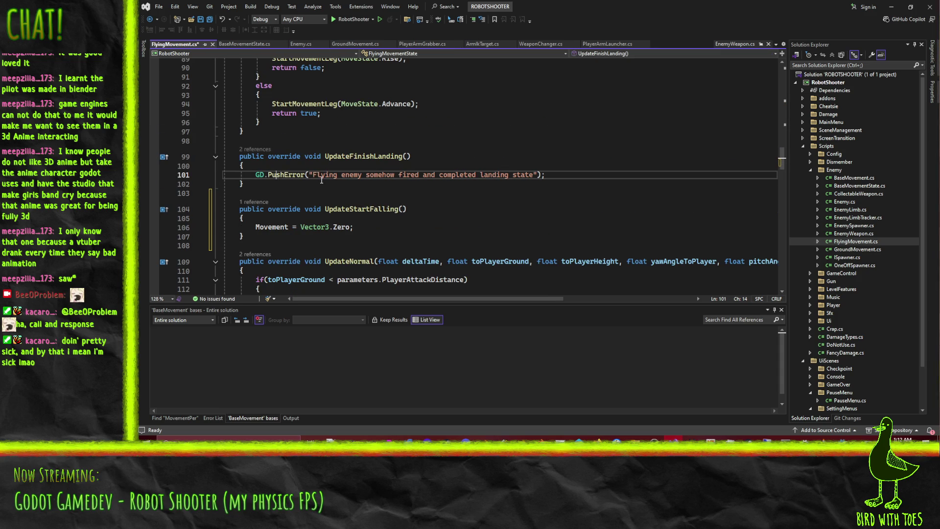
key(Down)
key(Down)
key(Down)
key(shift+Down)
text(GD.PushError("Flying enemy somehow fired and completed landing state");)
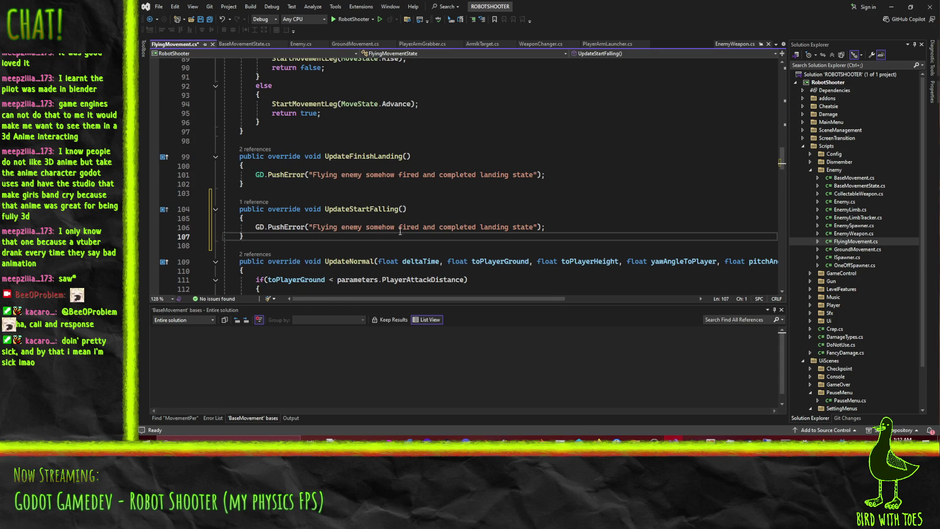
drag(398, 227, 534, 228)
text(star)
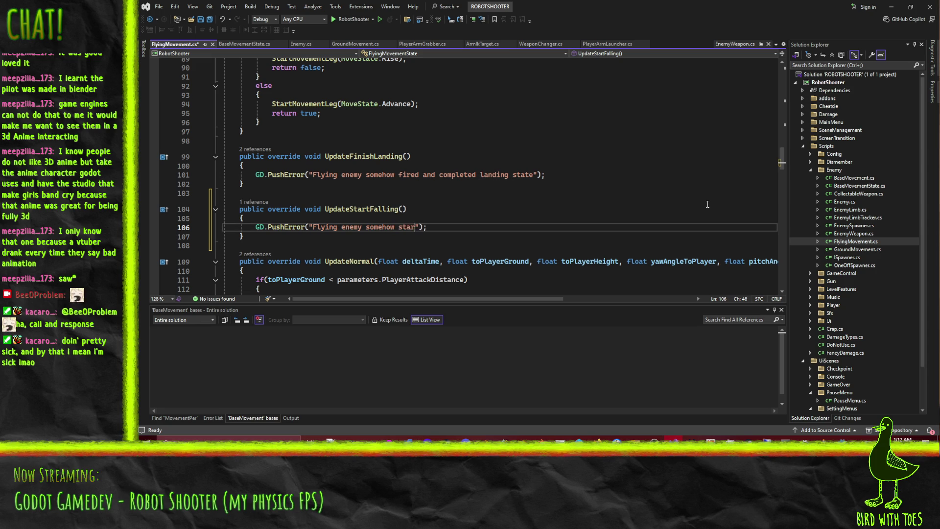
Step: Place the UpdateStartFalling override above UpdateFinishLanding and save FlyingMovement.cs
key(Up)
key(Up)
key(Up)
key(shift+Down)
key(shift+Down)
key(shift+Down)
key(Delete)
key(ctrl+z)
key(ctrl+z)
key(ctrl+z)
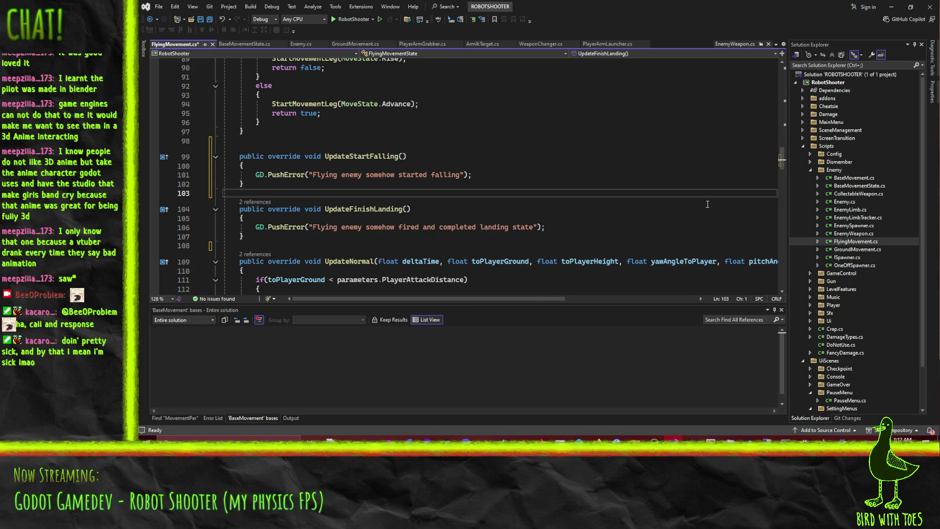
key(ctrl+s)
click(399, 156)
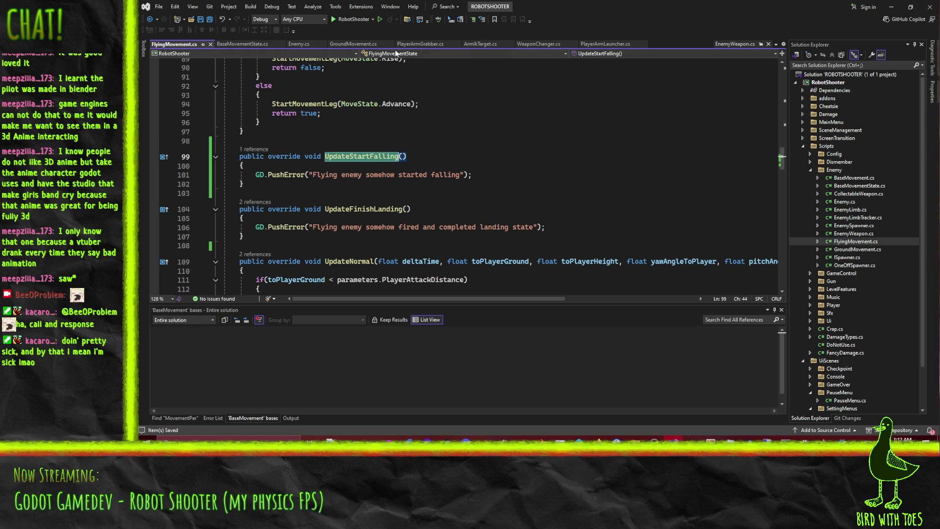
click(299, 44)
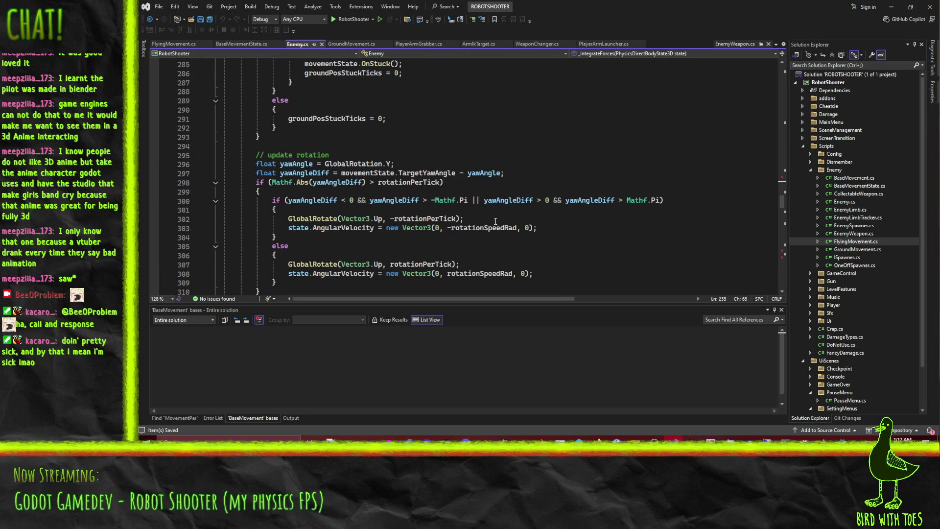
Step: Call movementState.UpdateStartFalling(); before the fall animation in UpdateGroundedOrFalling in Enemy.cs
scroll(366, 227, up, 4)
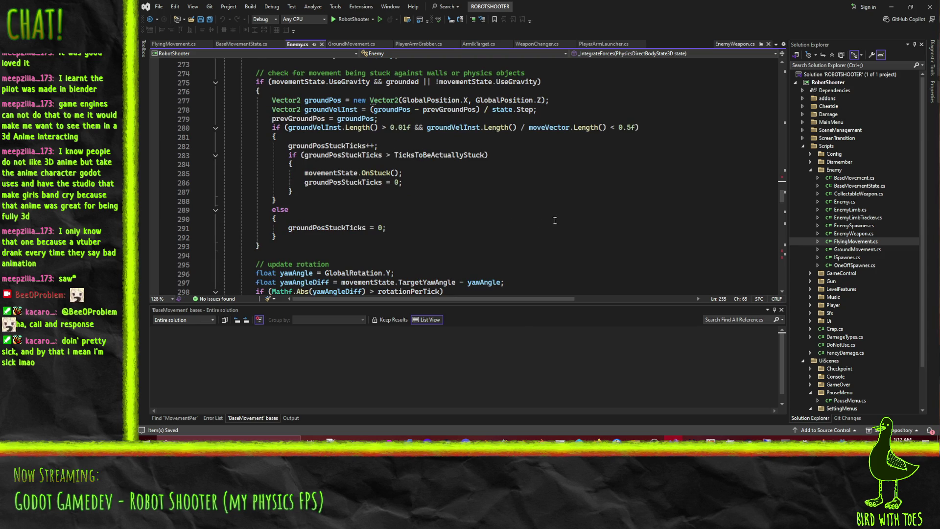
scroll(554, 220, up, 3)
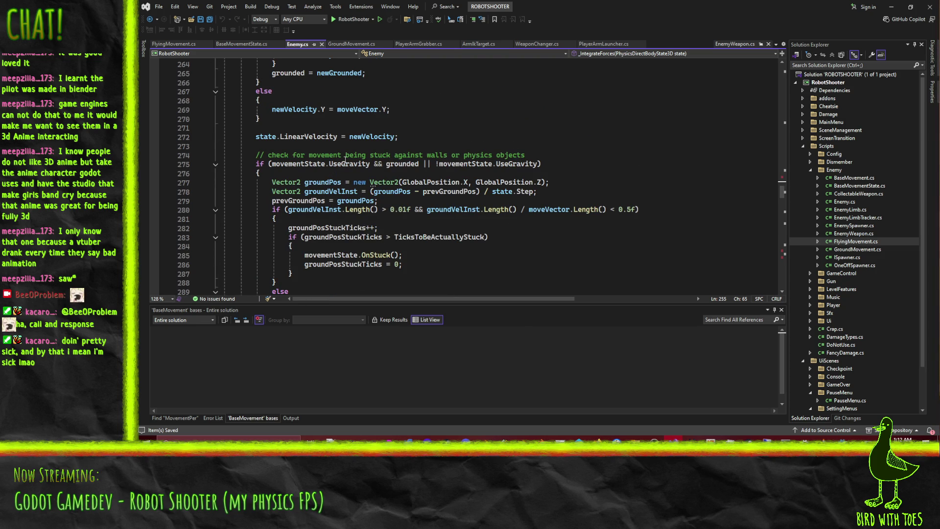
scroll(479, 162, down, 15)
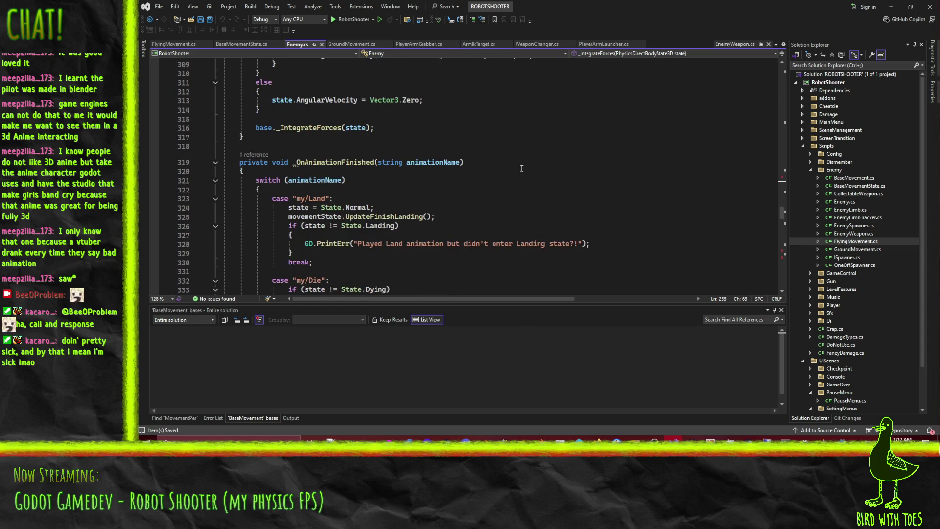
scroll(521, 168, down, 5)
scroll(524, 186, down, 10)
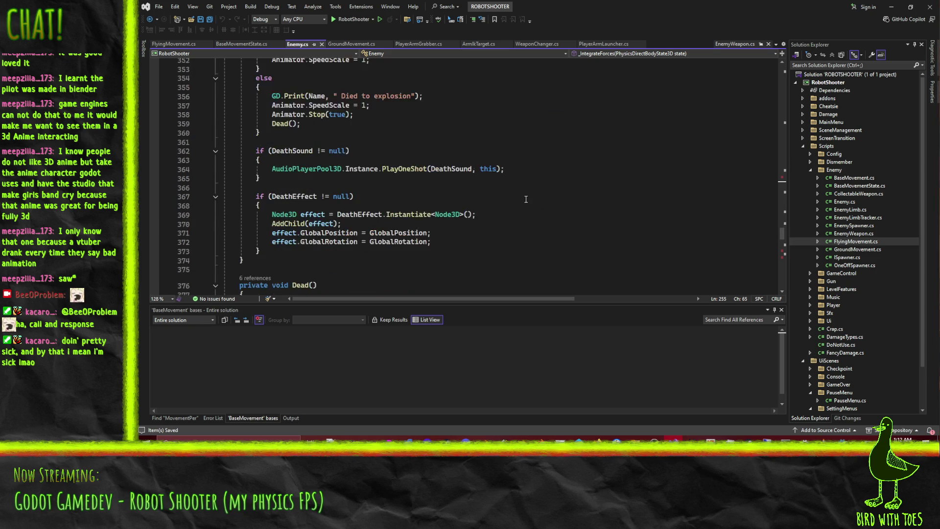
scroll(525, 199, down, 10)
scroll(464, 198, down, 2)
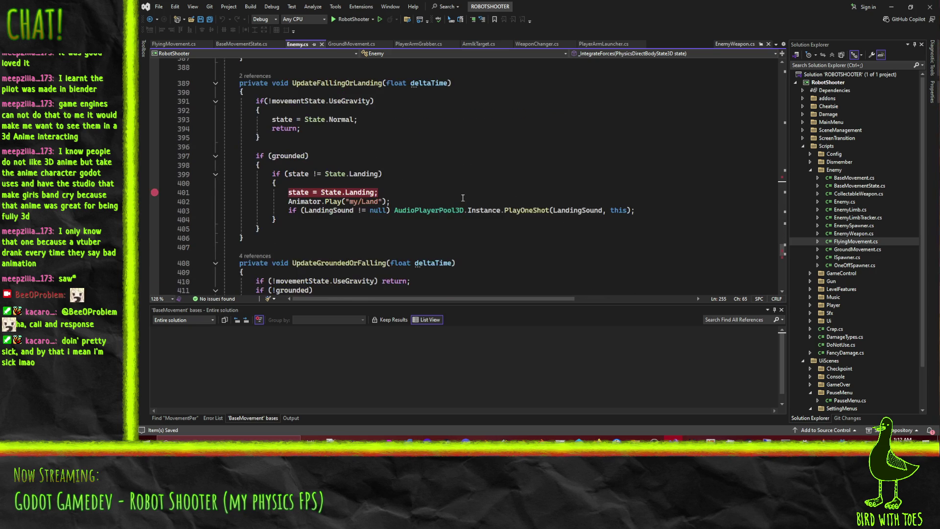
scroll(345, 133, down, 6)
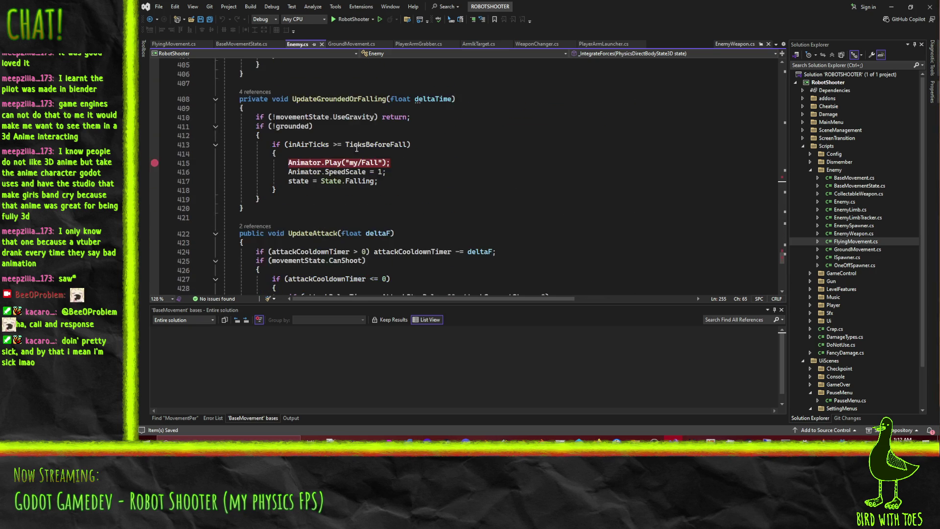
click(279, 157)
scroll(480, 168, up, 1)
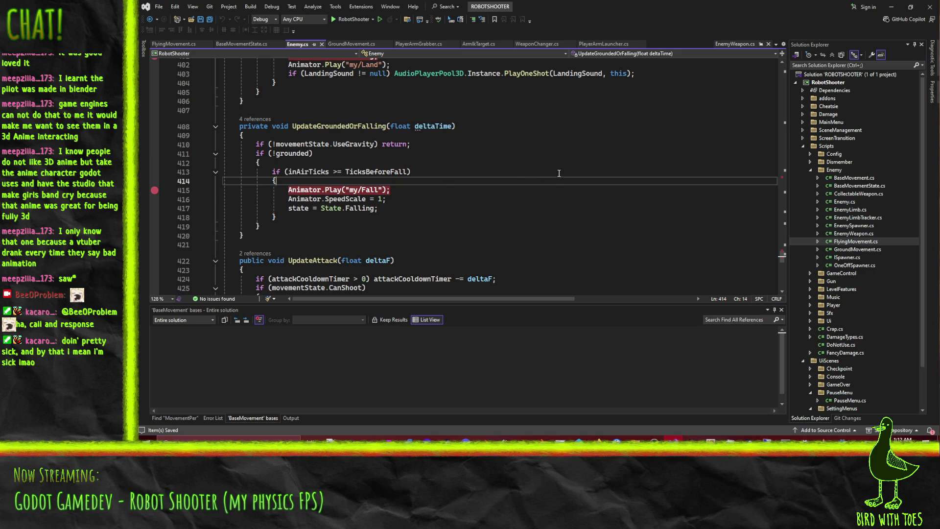
key(Return)
text(movementState.)
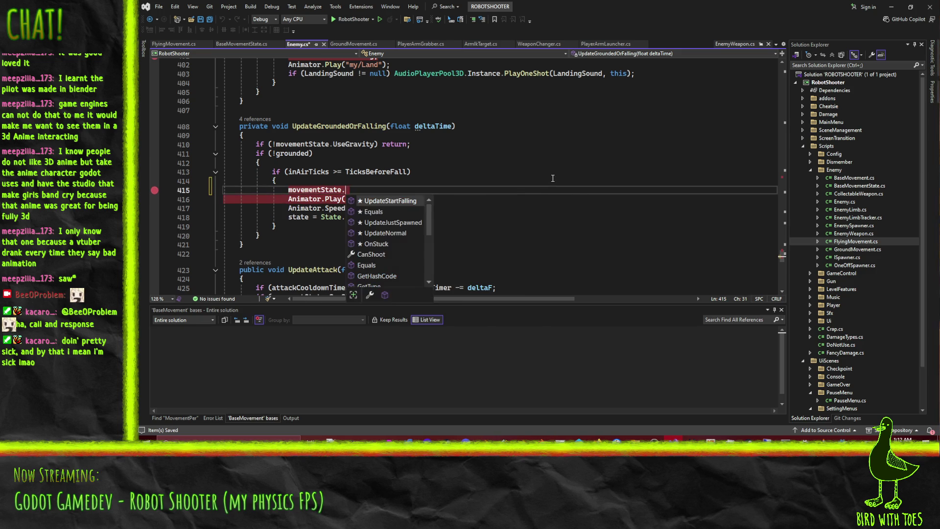
key(Tab)
text(();)
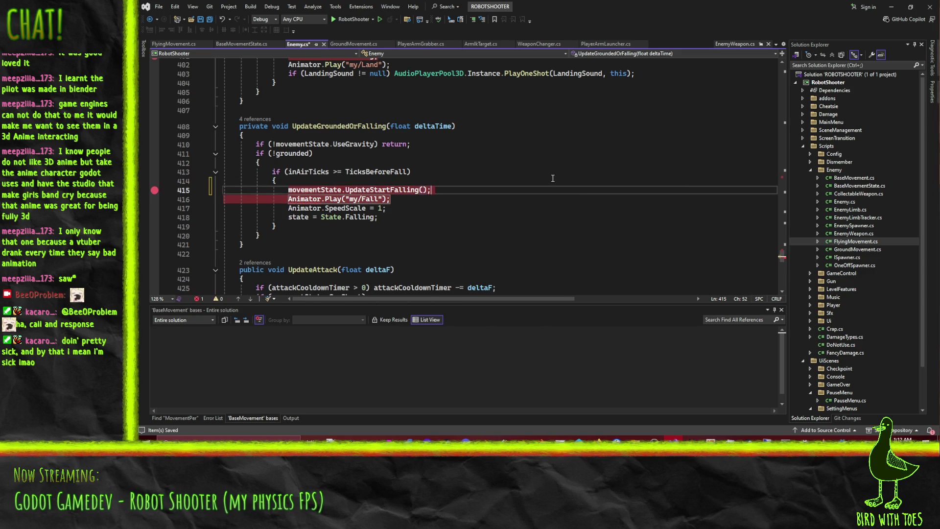
Step: Remove the breakpoints on the fall animation and landing state lines, then return to Godot
click(288, 198)
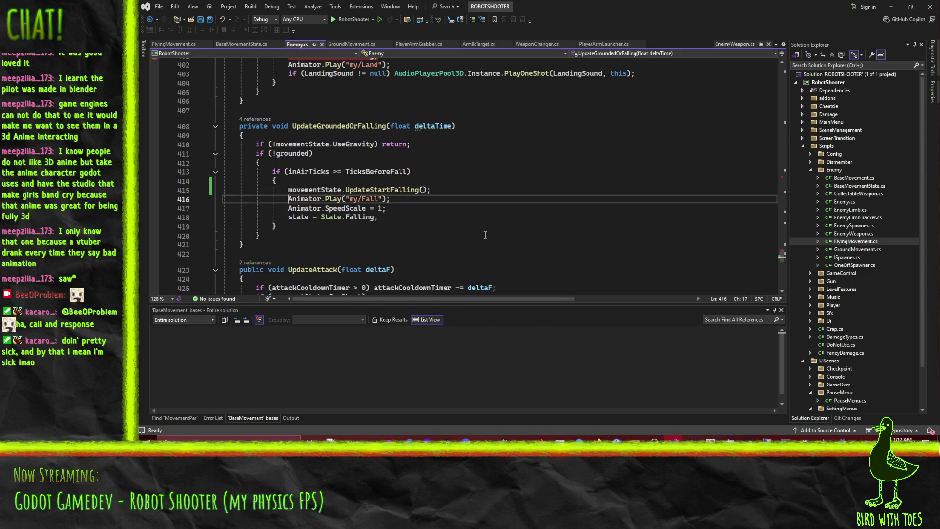
scroll(376, 244, up, 6)
click(170, 222)
scroll(393, 211, down, 3)
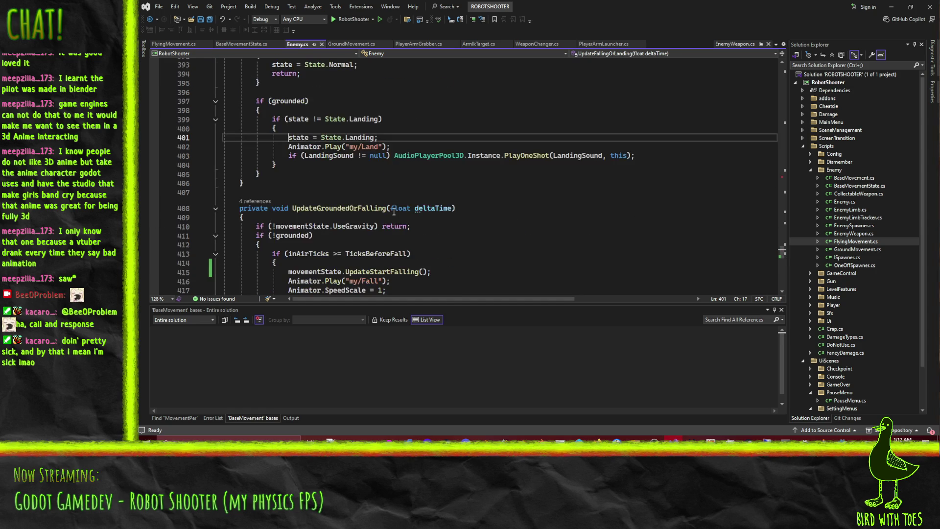
key(alt+Tab)
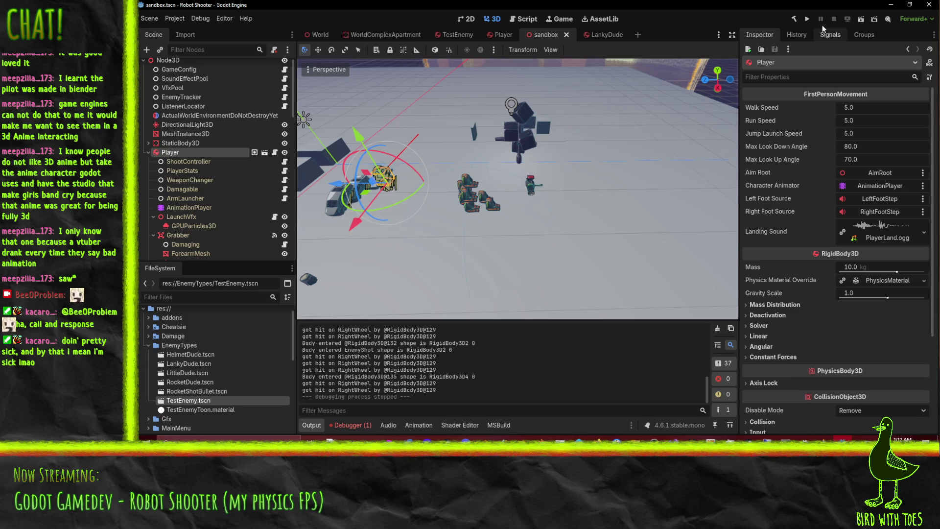
click(861, 21)
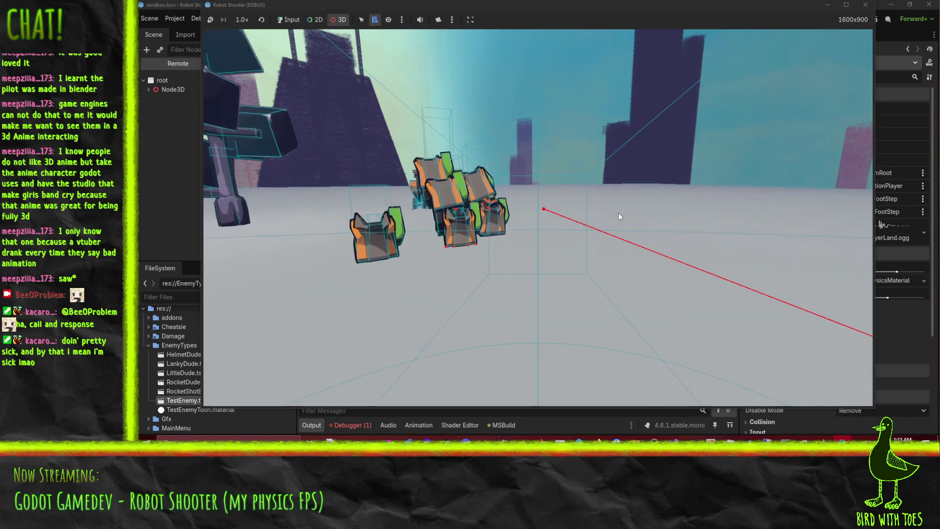
right_click(563, 184)
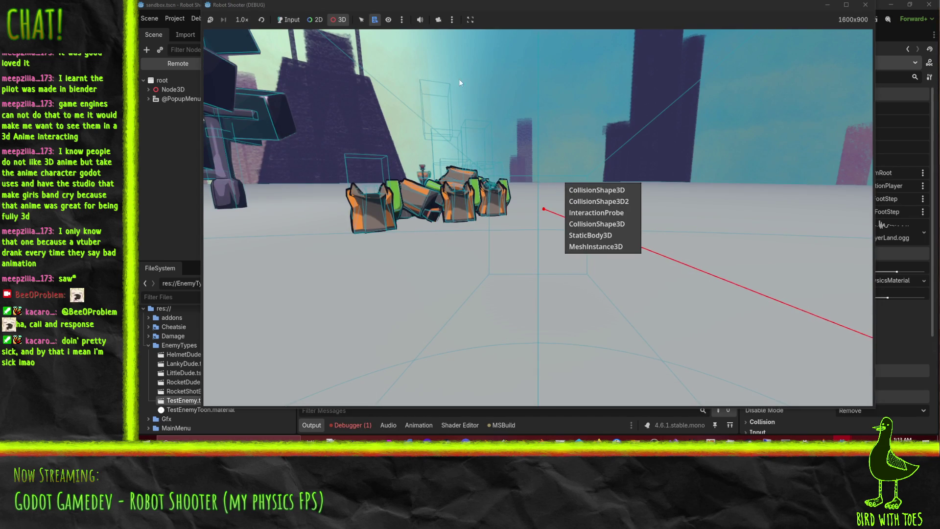
click(280, 20)
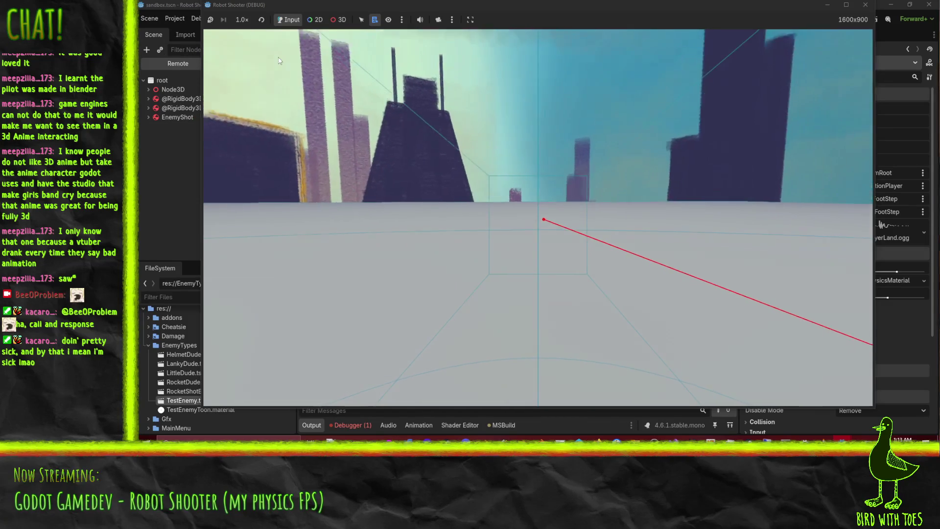
click(865, 4)
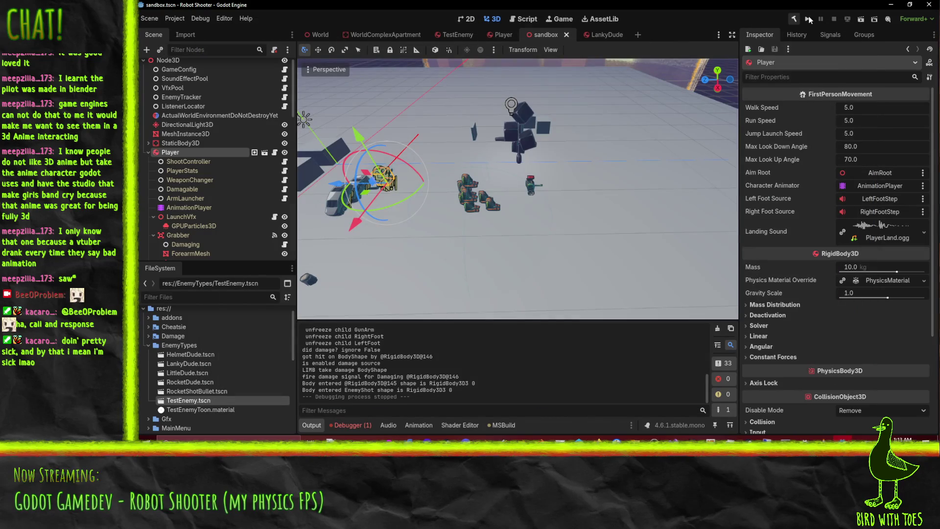
Step: Turn off Visible Collision Shapes, rerun the sandbox scene, then stop the game
click(200, 18)
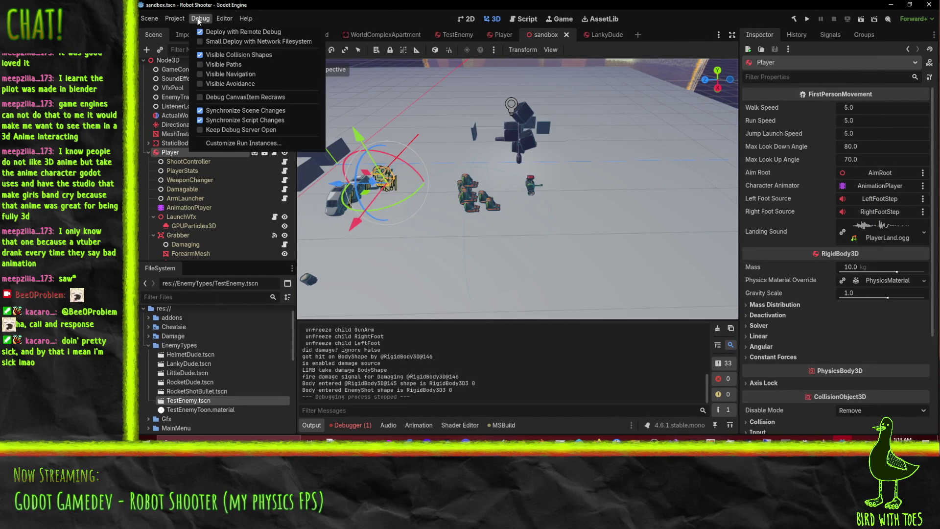
click(234, 55)
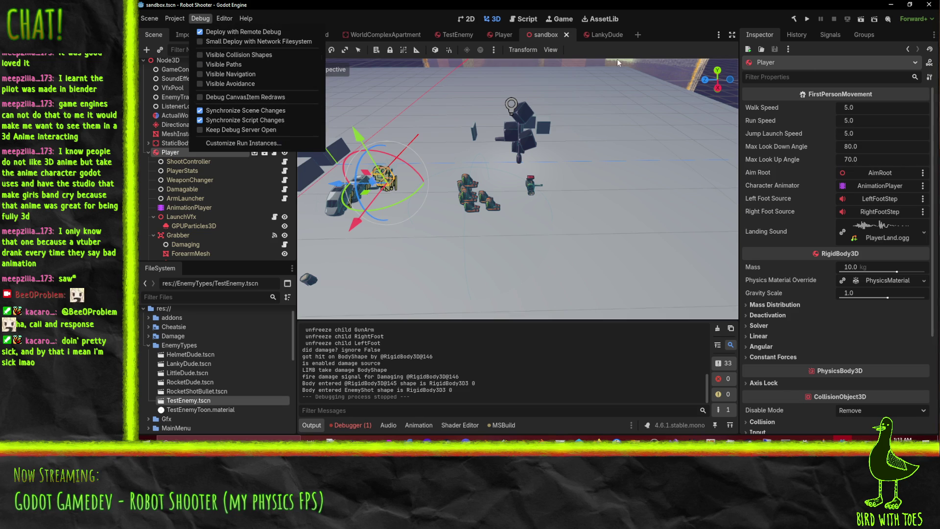
click(860, 22)
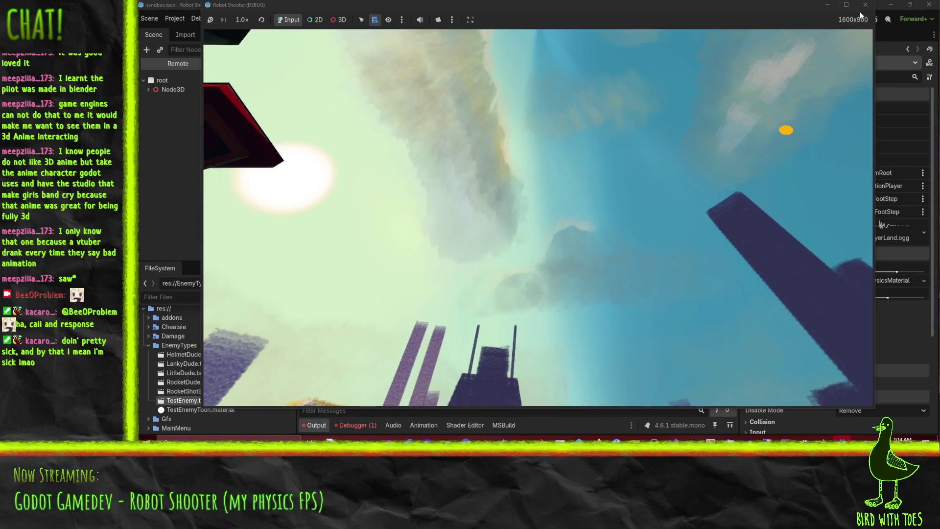
click(865, 4)
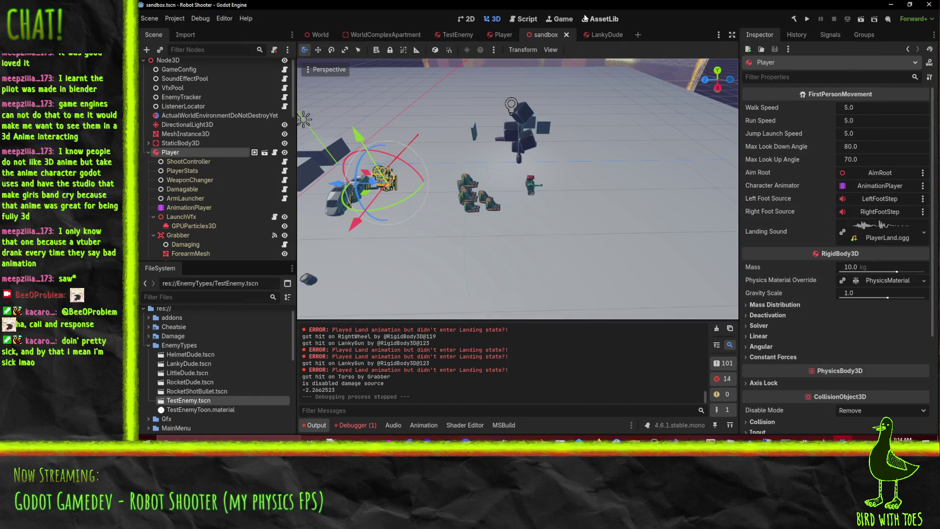
Step: Replace LankyDude's PhysicsCollisionShapeFloor box with a new CapsuleShape3D
click(594, 35)
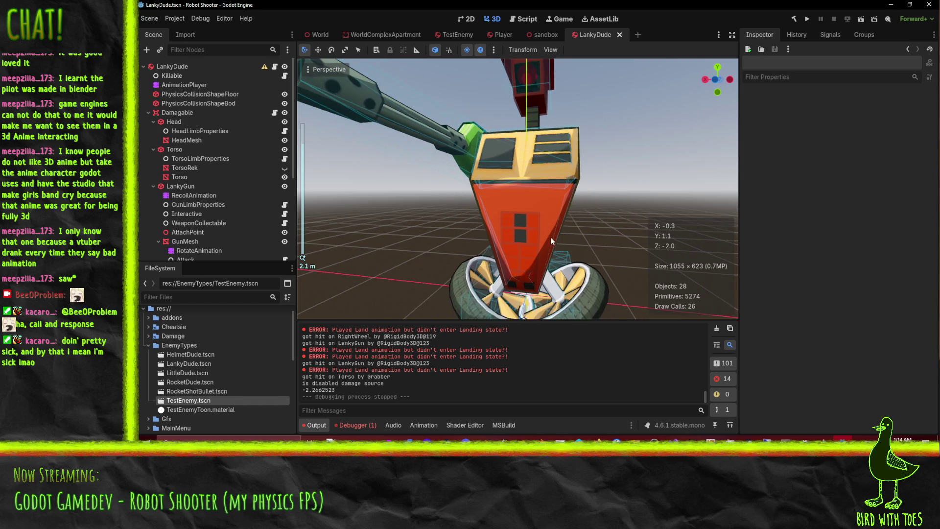
scroll(551, 211, down, 2)
click(205, 103)
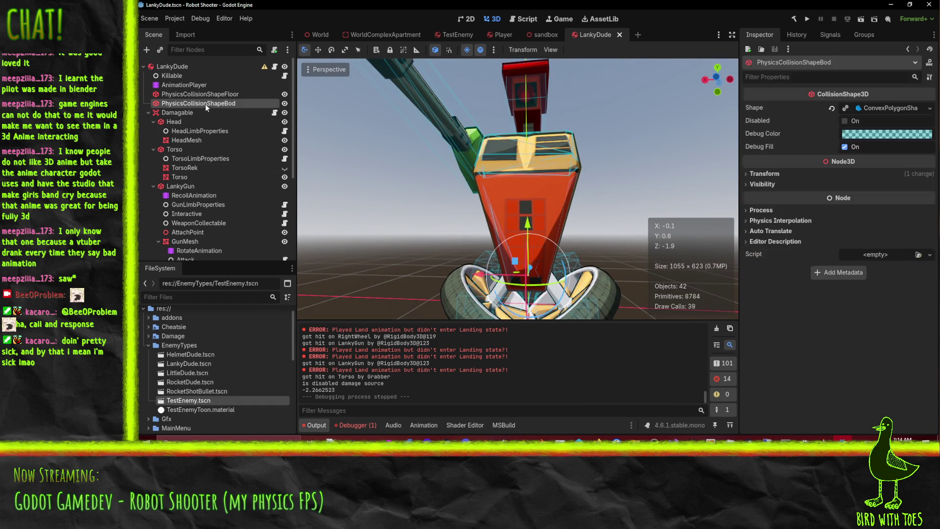
click(220, 95)
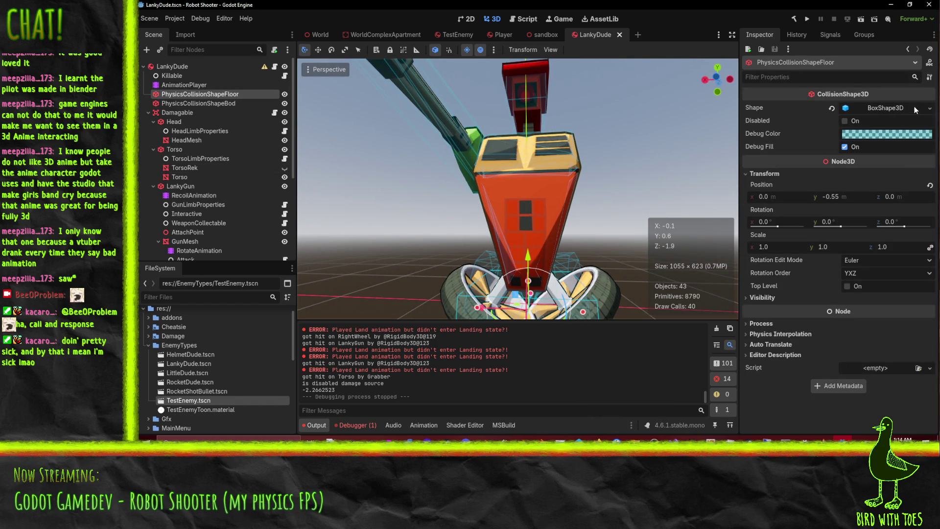
click(928, 109)
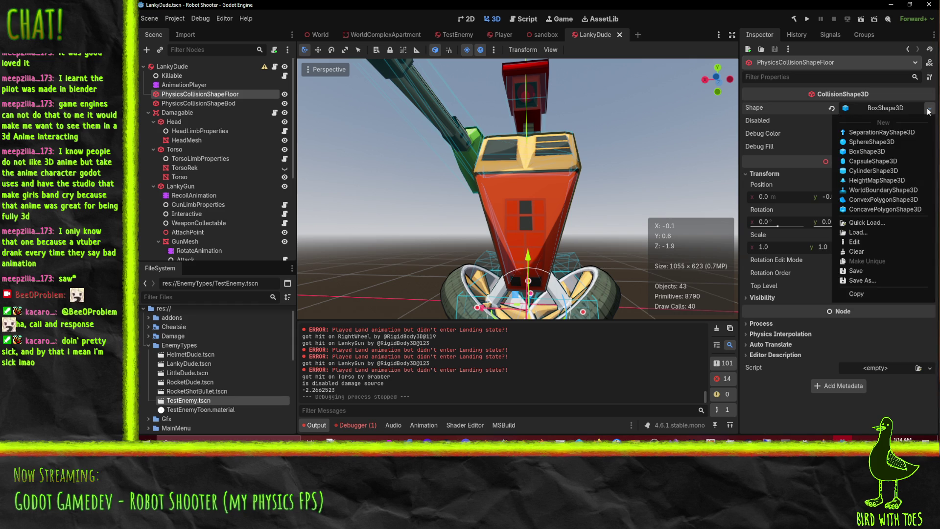
click(885, 163)
mouse_move(614, 236)
mouse_down()
mouse_move(568, 257)
mouse_move(605, 281)
mouse_move(595, 256)
mouse_move(542, 269)
mouse_up()
scroll(568, 257, down, 5)
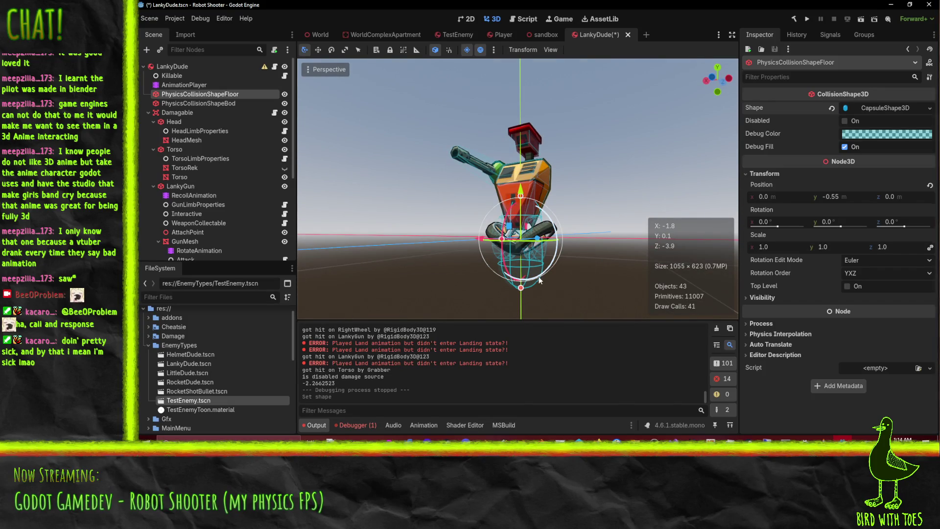
Step: Rotate the capsule -90° on Z so it lies on its side
click(876, 107)
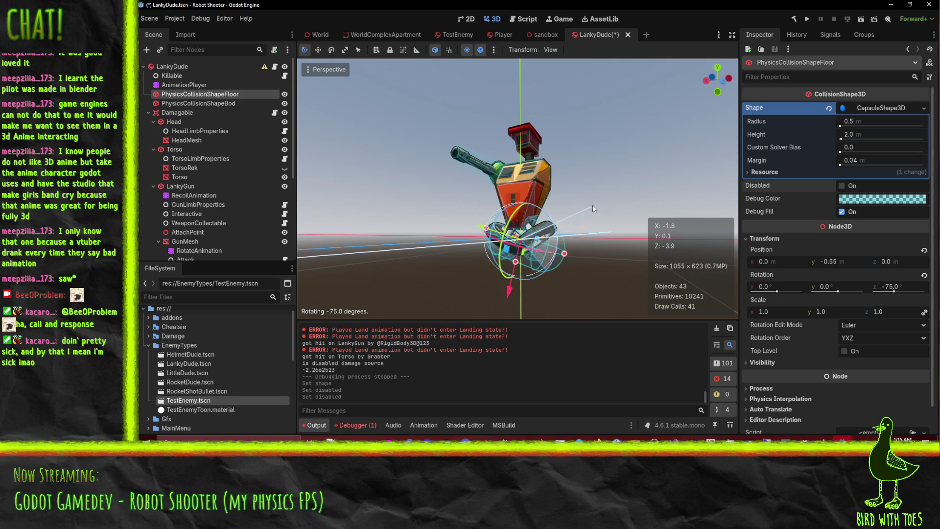
click(594, 189)
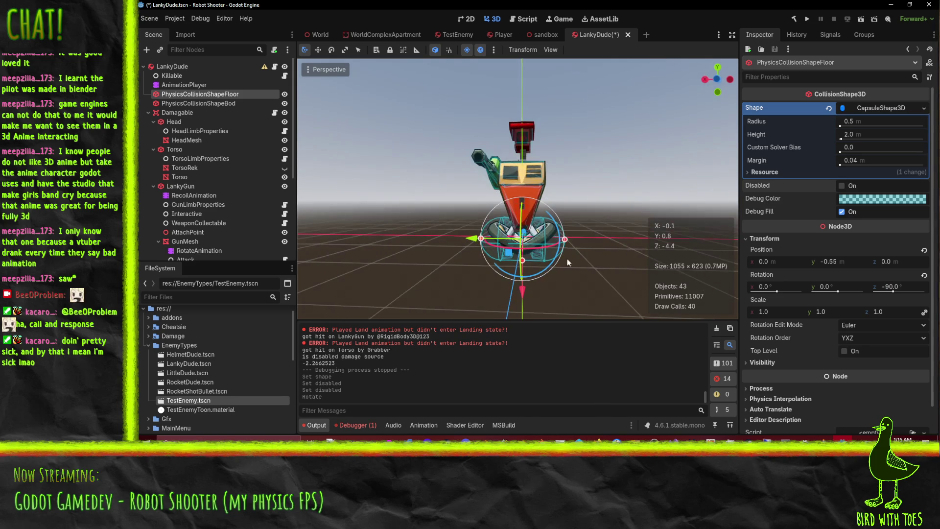
scroll(501, 234, up, 3)
drag(502, 234, 541, 225)
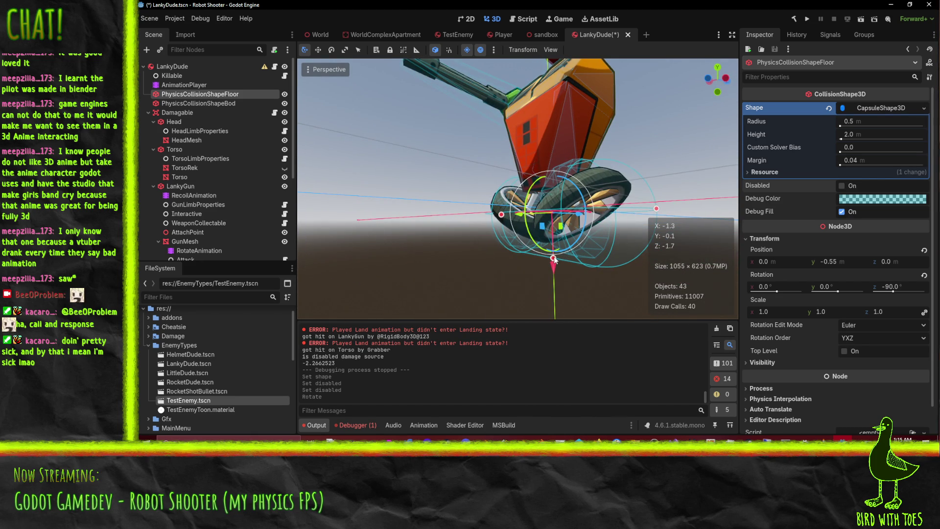
mouse_move(572, 244)
mouse_down()
mouse_move(614, 240)
mouse_move(644, 217)
mouse_move(603, 224)
mouse_up()
key(ctrl+z)
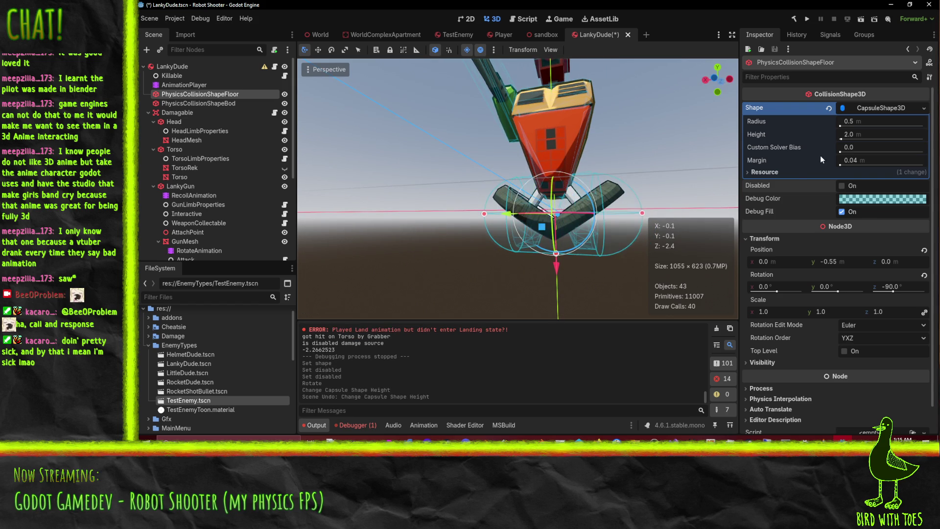
Step: Set the capsule radius to 0.35 after trying 0.4 and 0.3
click(864, 122)
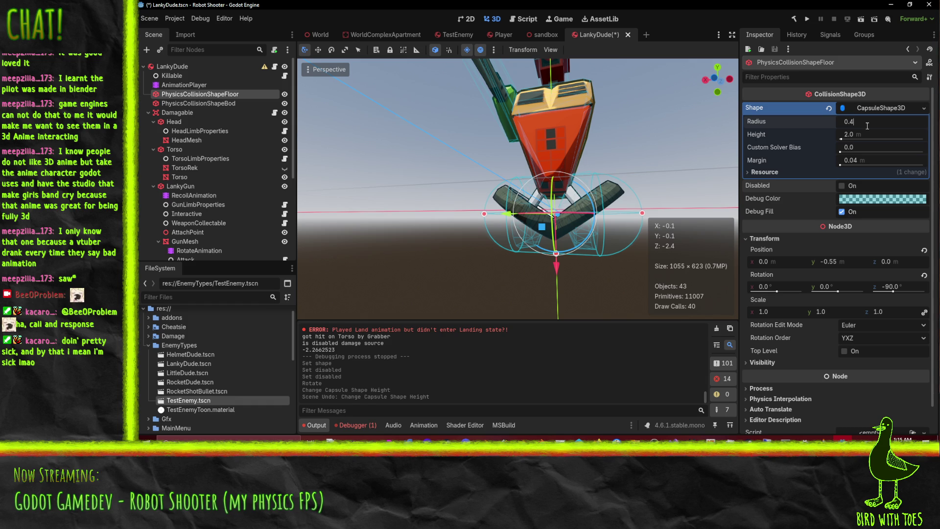
key(Return)
mouse_move(727, 107)
mouse_down()
mouse_move(468, 177)
mouse_move(553, 179)
mouse_move(584, 204)
mouse_move(612, 191)
mouse_up()
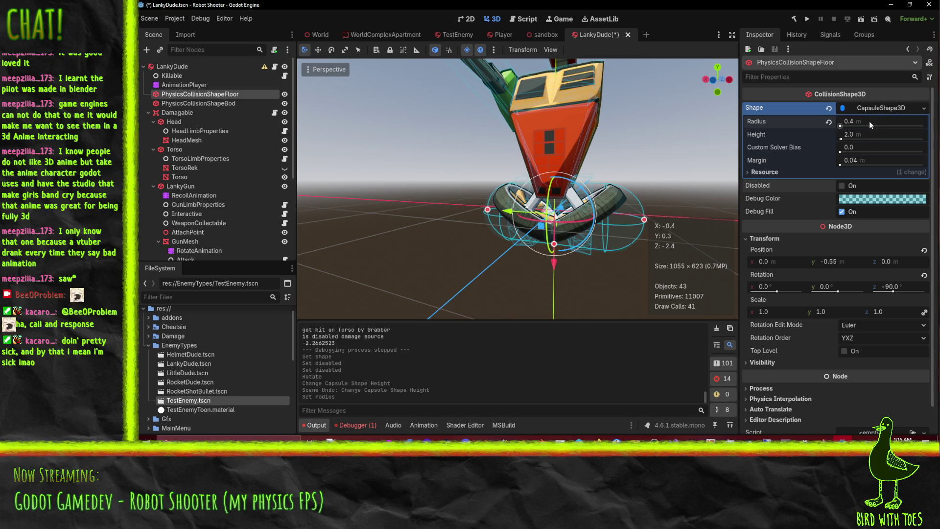
text(0.3)
key(Return)
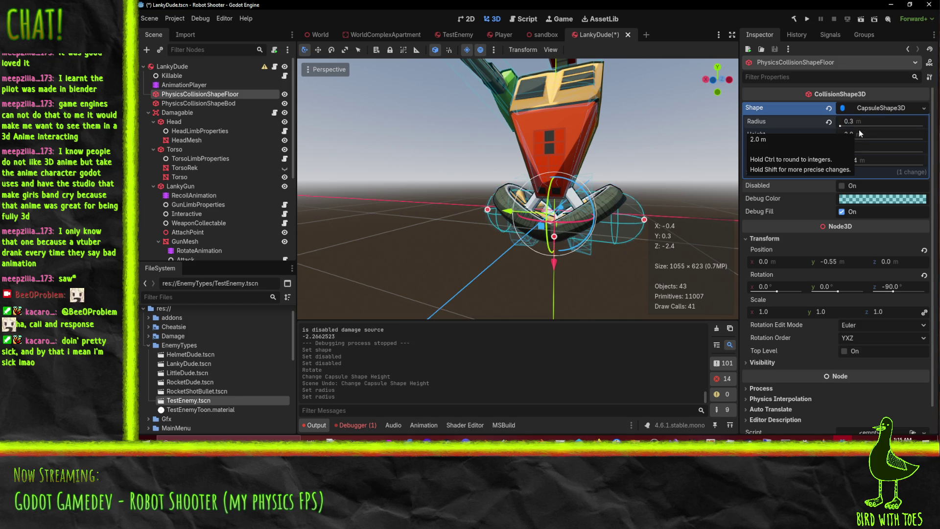
click(886, 122)
text(0.35)
key(Return)
drag(708, 133, 610, 101)
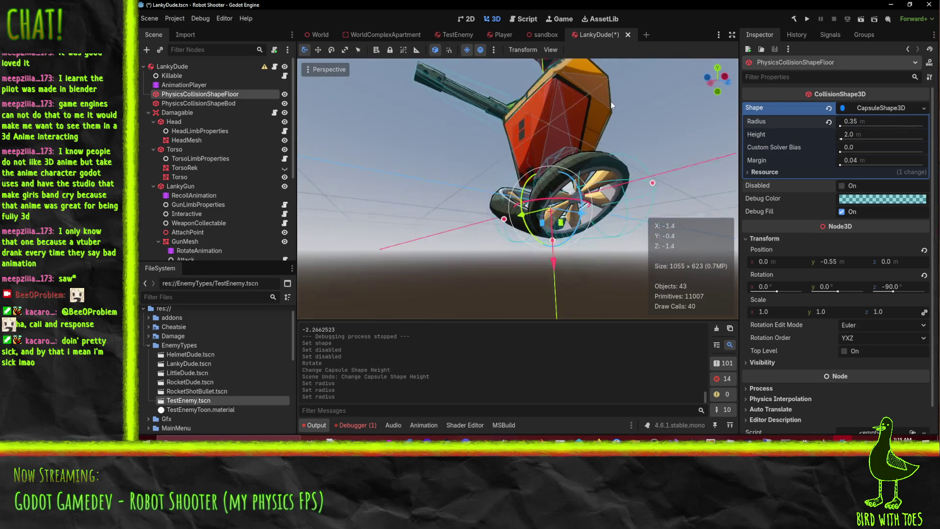
Step: Set the capsule height to 1.5, save LankyDude, and return to the sandbox scene
click(865, 132)
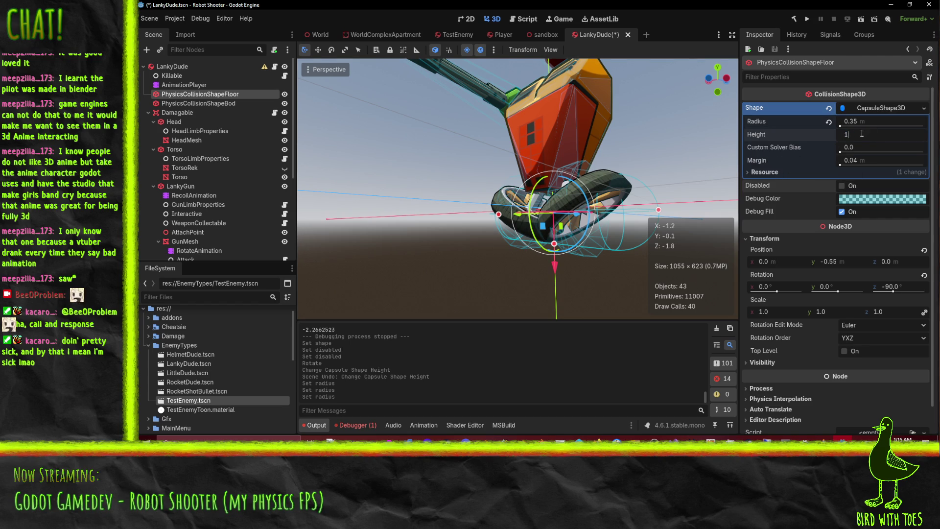
mouse_move(485, 160)
mouse_down()
mouse_move(558, 200)
mouse_move(474, 206)
mouse_move(576, 196)
mouse_up()
key(ctrl+s)
scroll(576, 195, down, 3)
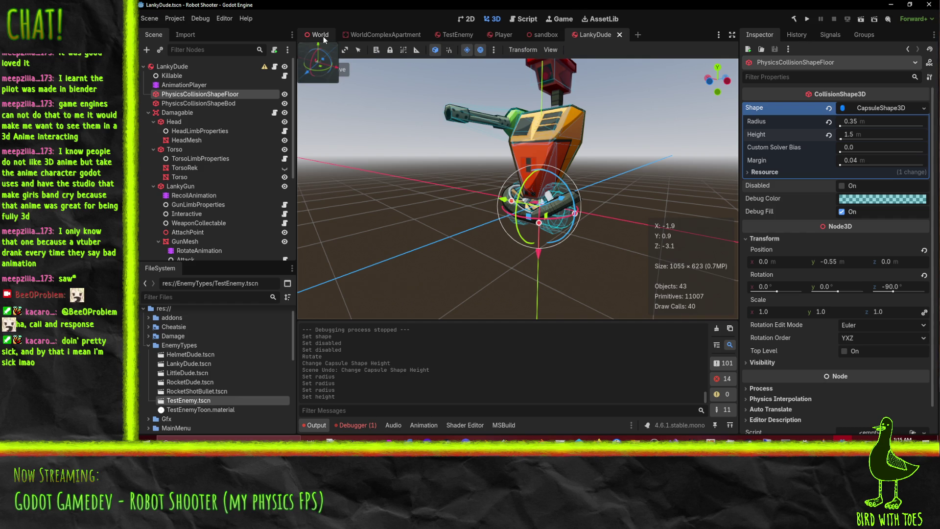
click(544, 34)
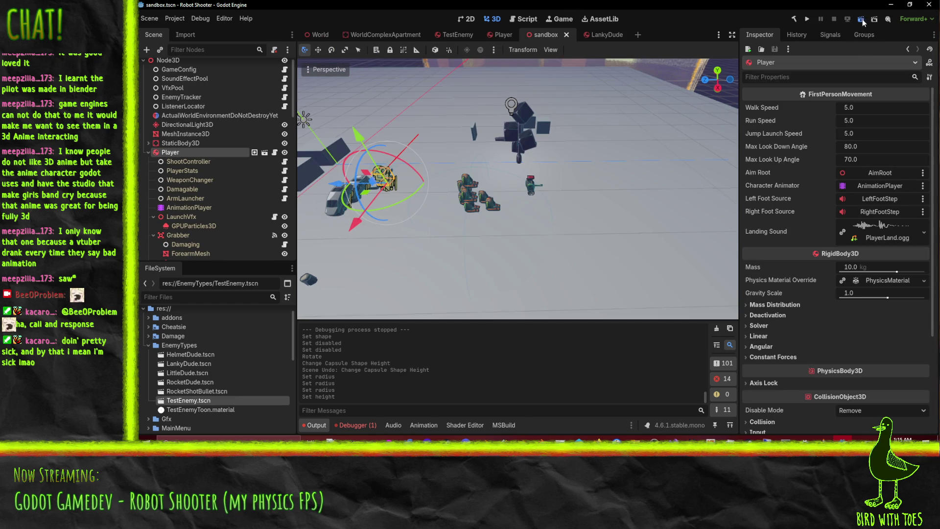
Step: Run the sandbox scene, pause it, and inspect the robot enemy with the free game camera
click(861, 19)
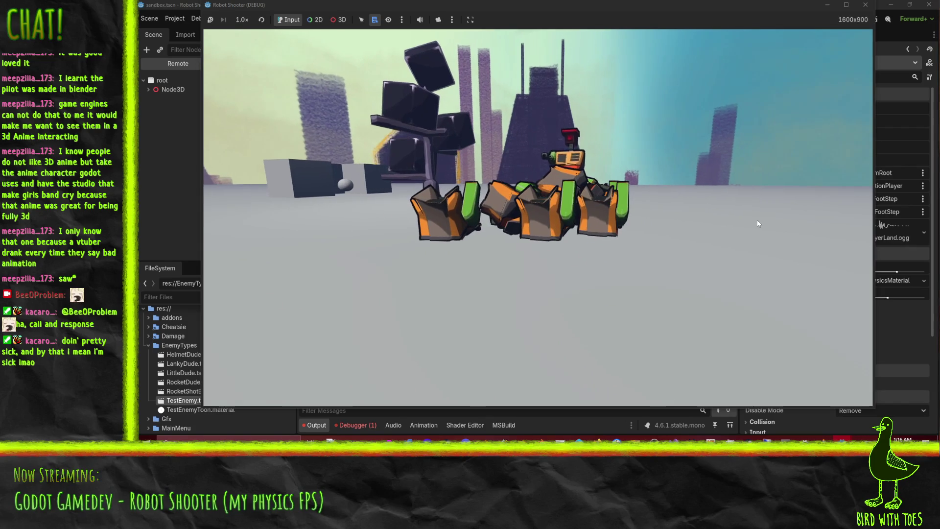
key(F9)
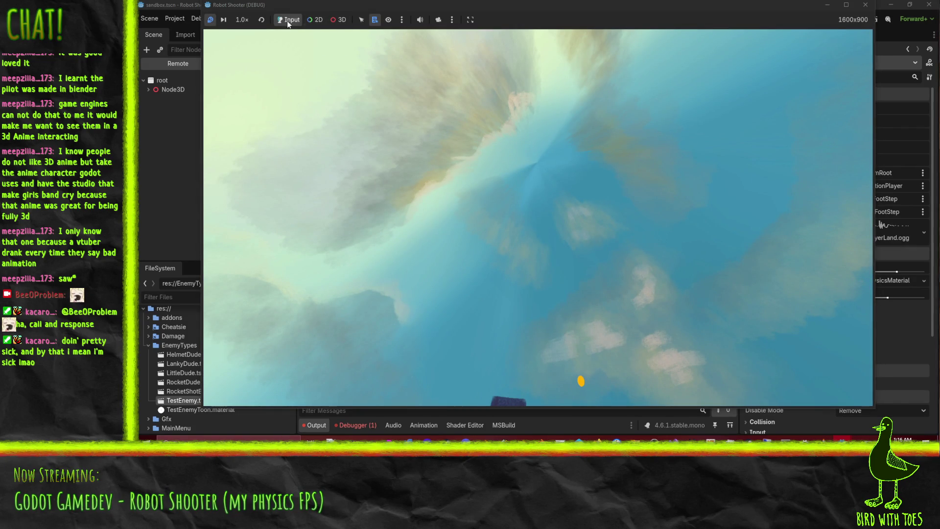
click(288, 22)
click(351, 67)
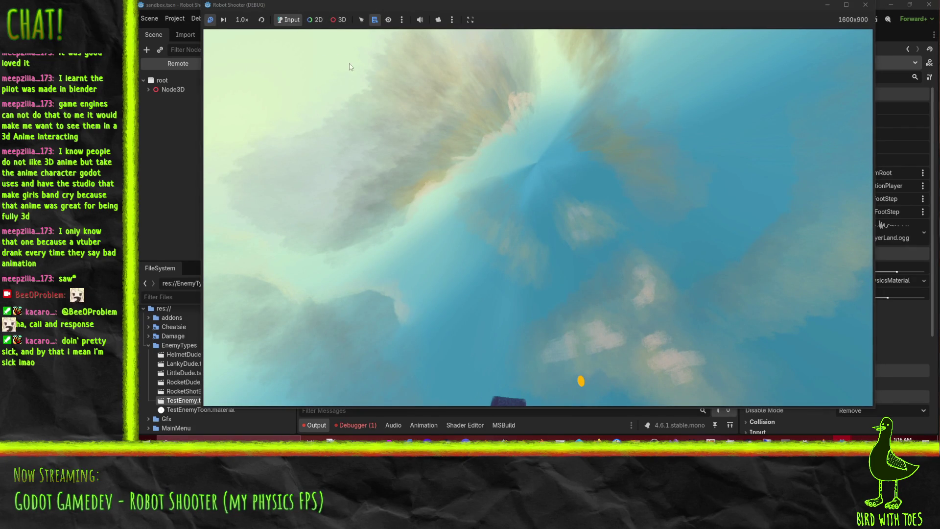
click(341, 21)
click(438, 20)
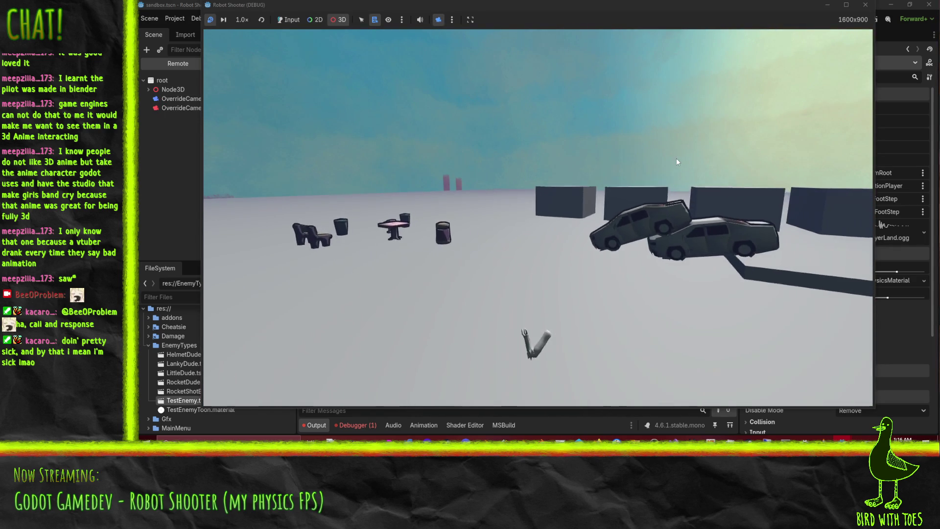
scroll(571, 143, up, 5)
mouse_move(820, 234)
mouse_down()
mouse_move(324, 190)
mouse_move(423, 207)
mouse_move(555, 205)
mouse_move(626, 216)
mouse_move(574, 240)
mouse_move(616, 220)
mouse_up()
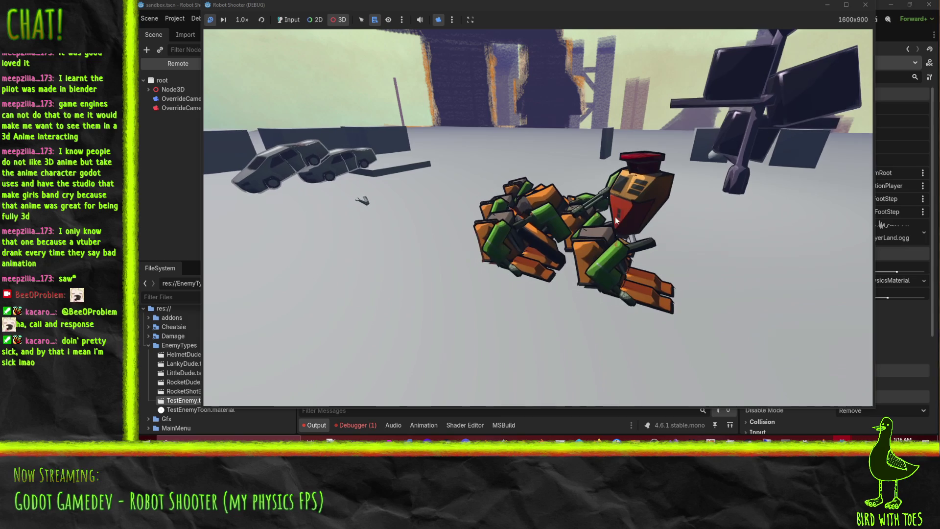
click(213, 20)
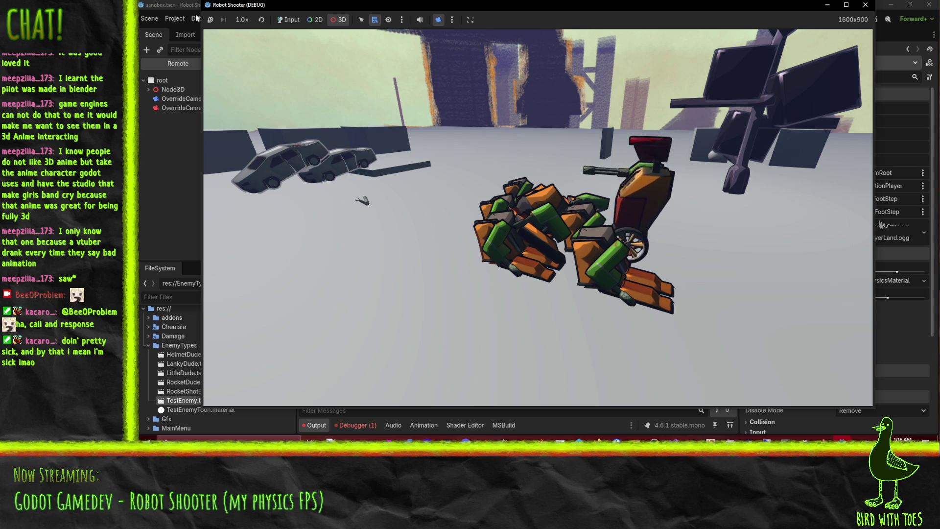
Step: Orbit the camera around the robot pile, then stop the game and reopen LankyDude
scroll(597, 174, up, 5)
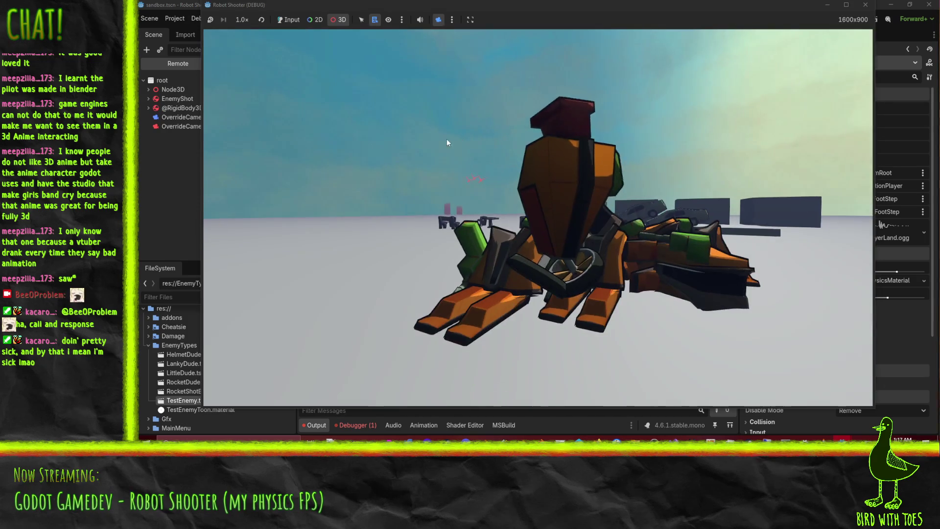
drag(391, 132, 482, 185)
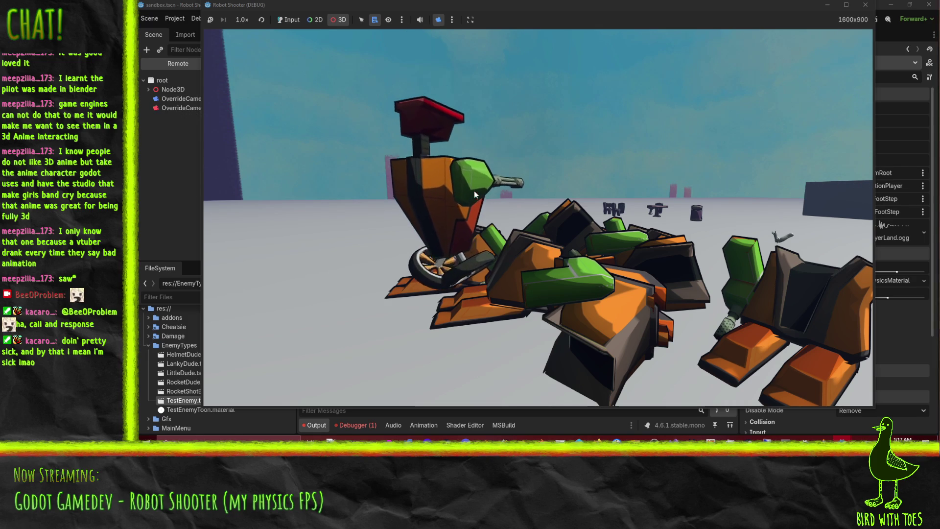
mouse_move(412, 205)
mouse_down()
mouse_move(348, 201)
mouse_move(562, 220)
mouse_up()
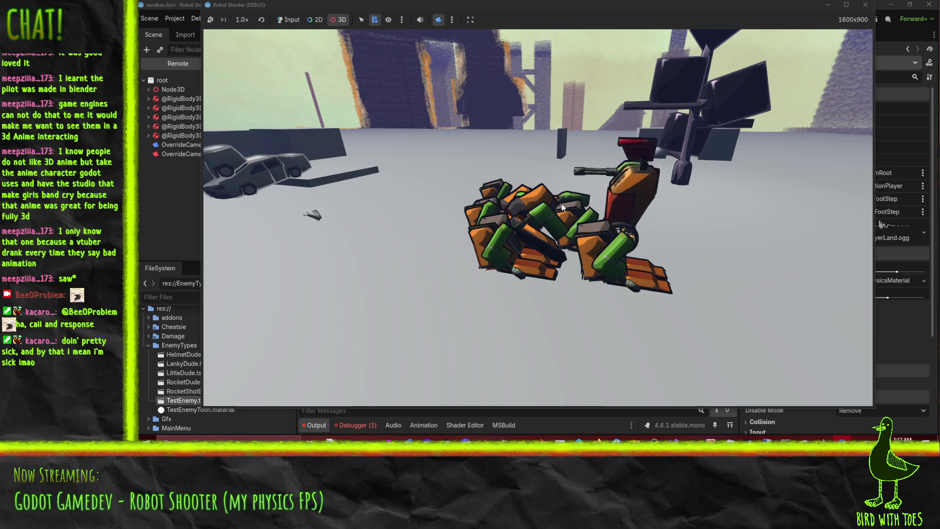
mouse_move(562, 208)
mouse_down()
mouse_move(571, 216)
mouse_move(703, 204)
mouse_up()
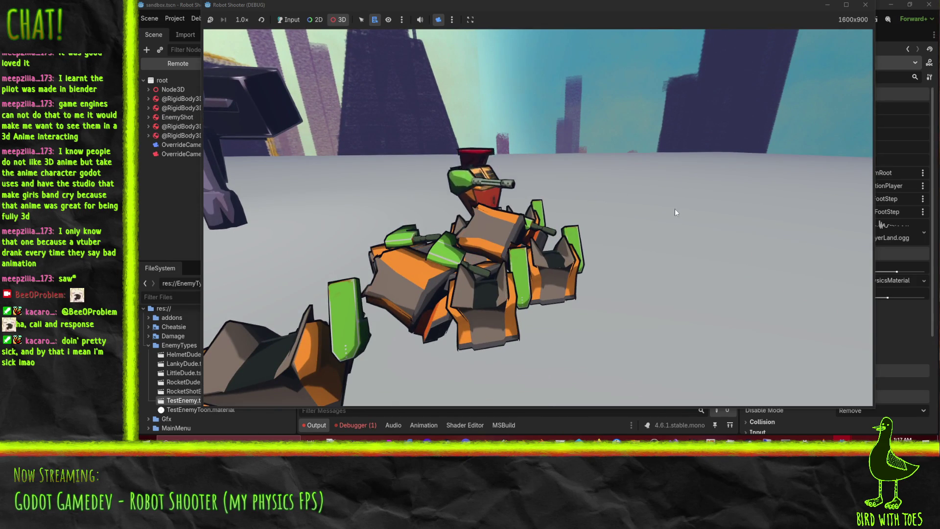
mouse_move(672, 210)
mouse_down()
mouse_move(572, 226)
mouse_move(619, 219)
mouse_move(440, 175)
mouse_up()
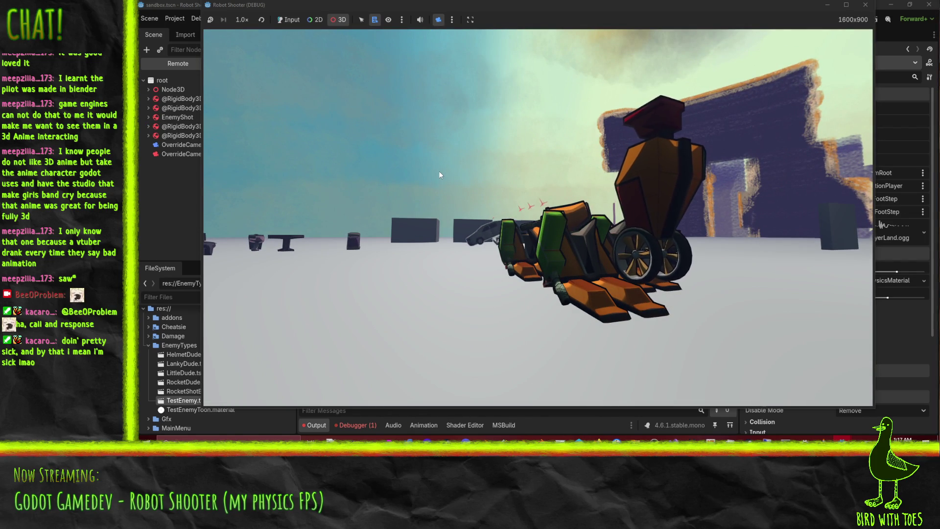
click(864, 5)
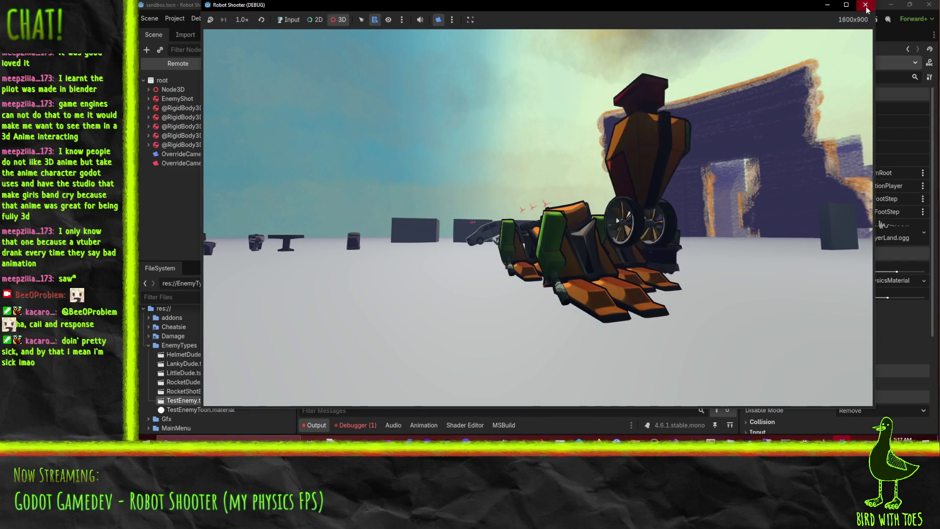
drag(475, 199, 516, 91)
click(603, 34)
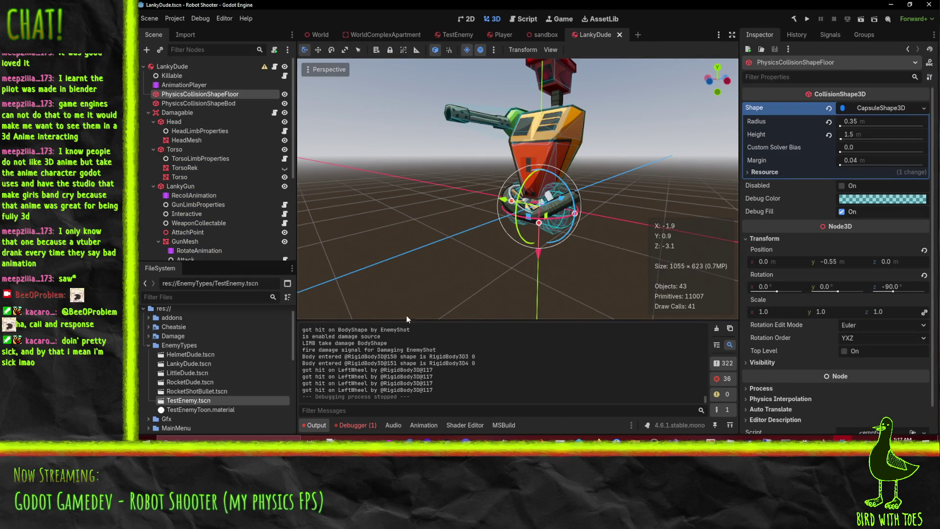
Step: Select LankyDude's AnimationPlayer, show Land at 0.5 seconds and enable its Torso:position track
click(182, 85)
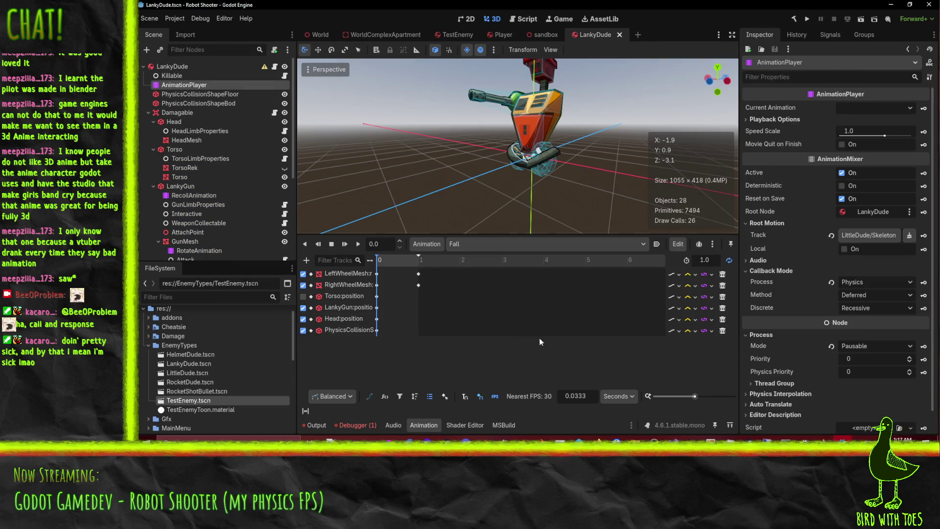
click(469, 243)
click(495, 293)
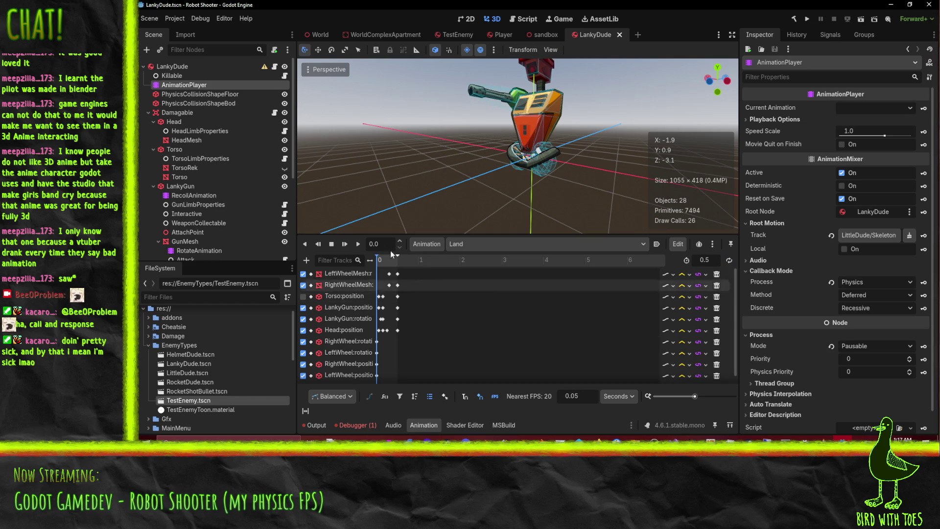
click(397, 260)
mouse_move(542, 201)
mouse_down()
mouse_move(469, 169)
mouse_move(457, 180)
mouse_move(548, 189)
mouse_move(529, 230)
mouse_up()
scroll(530, 194, up, 5)
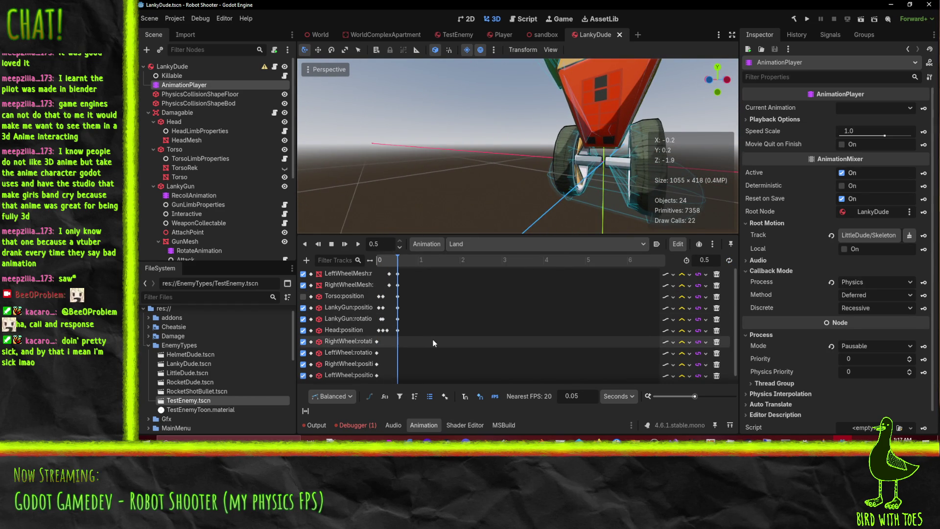
click(303, 296)
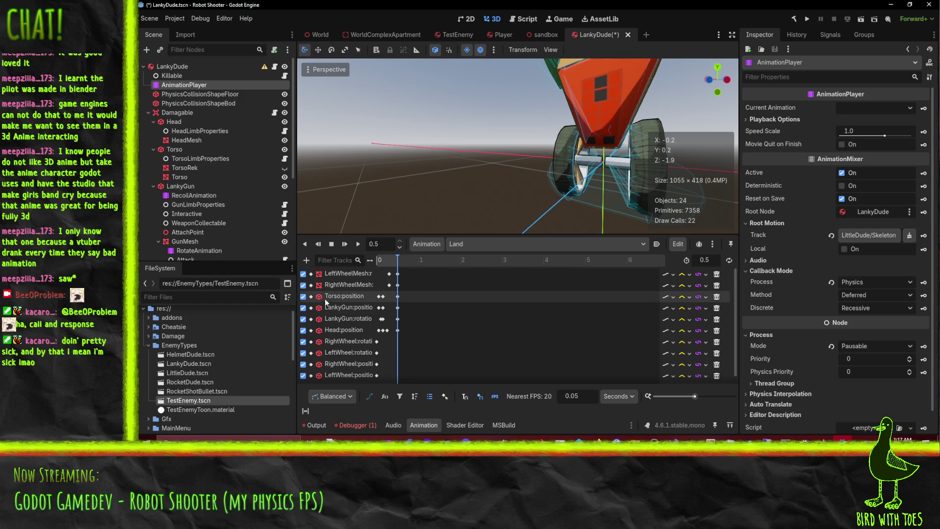
scroll(326, 302, down, 1)
Step: Enable the Torso:position track in the Fall animation after glancing at Die, then return to Land
click(503, 247)
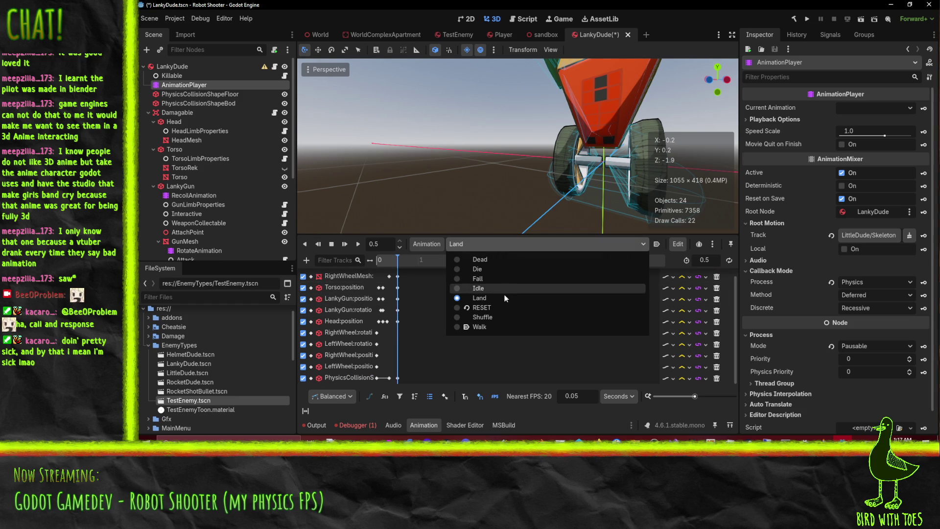
click(507, 268)
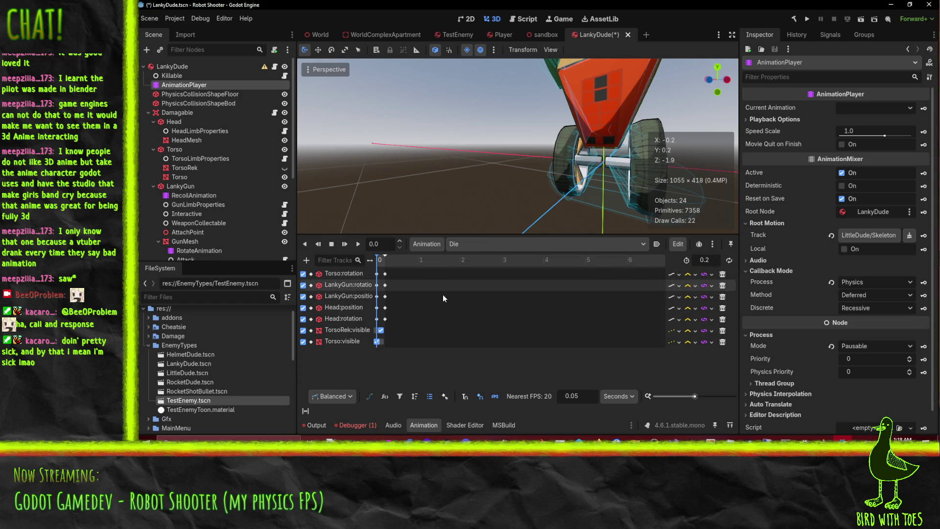
click(485, 243)
click(487, 278)
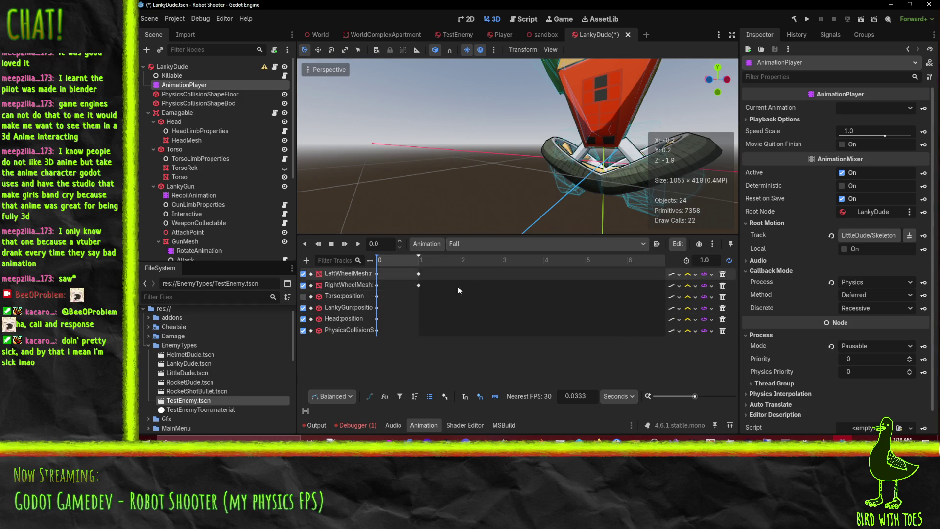
click(303, 296)
click(495, 247)
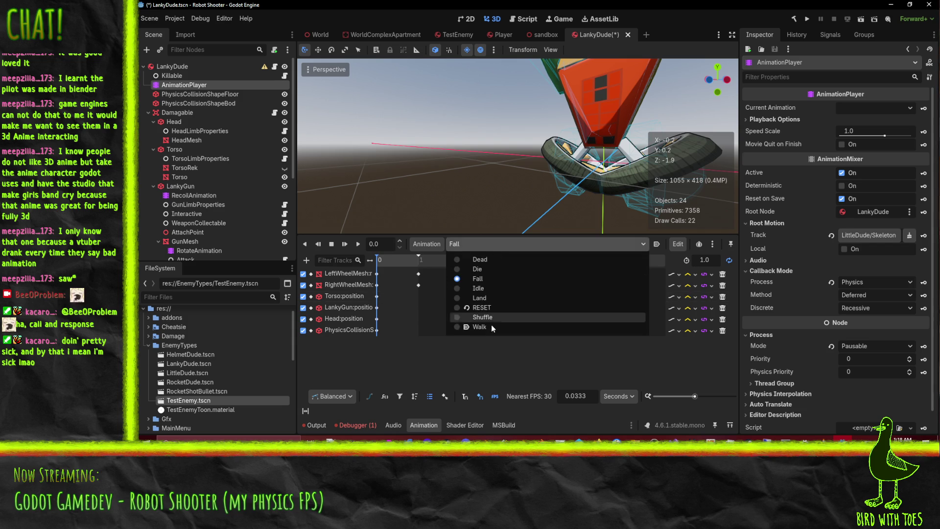
click(500, 297)
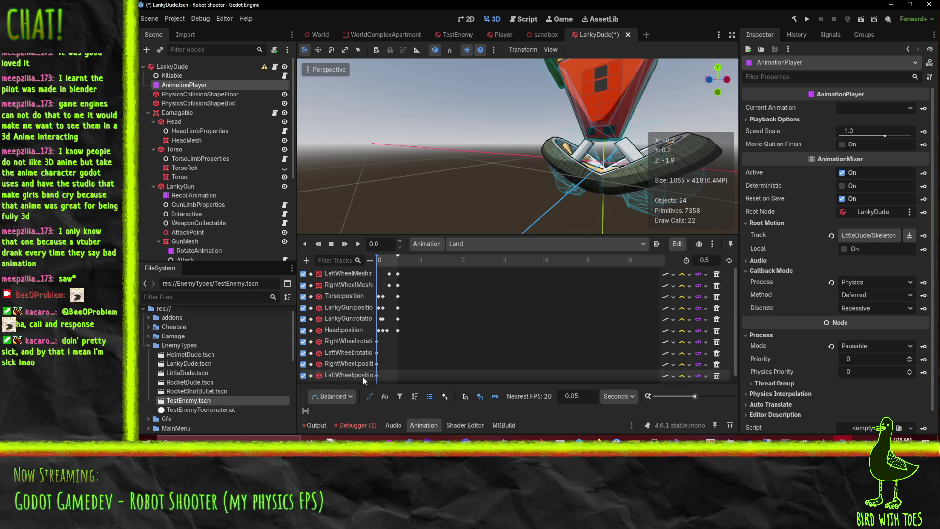
Step: Inspect the collision shape key's y position at 0.5 seconds, then switch to the RESET animation
scroll(367, 371, down, 1)
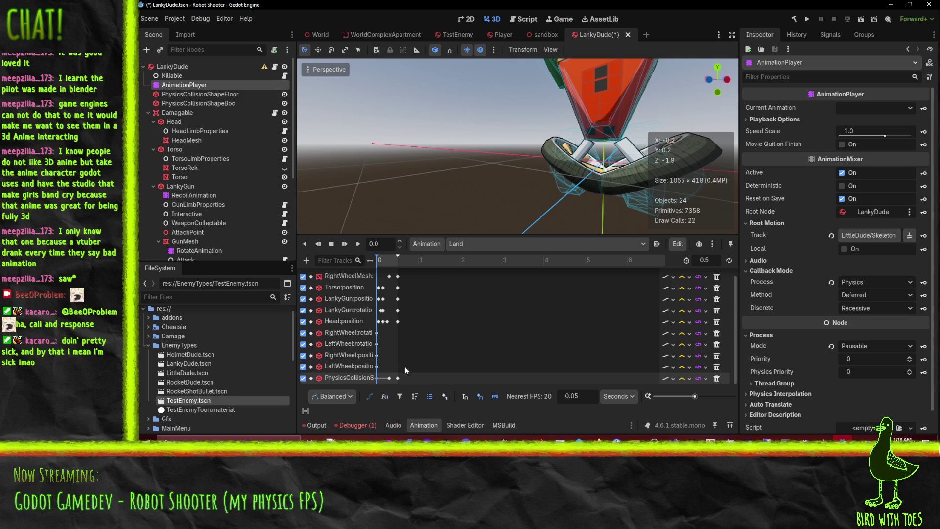
click(398, 378)
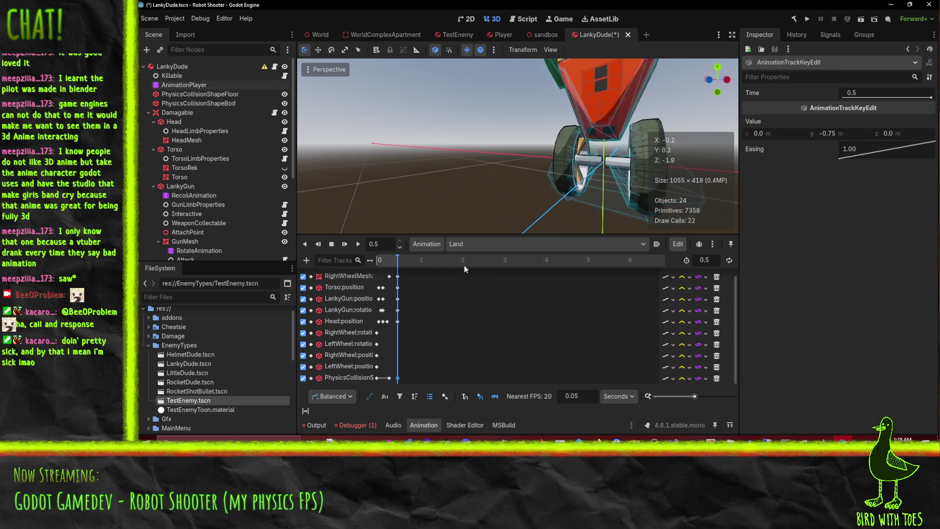
drag(636, 162, 565, 143)
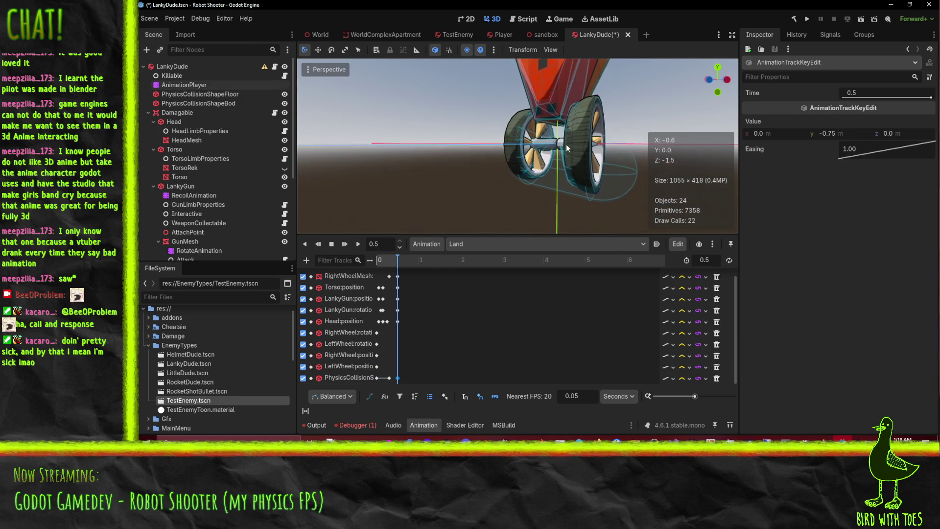
click(849, 133)
click(451, 248)
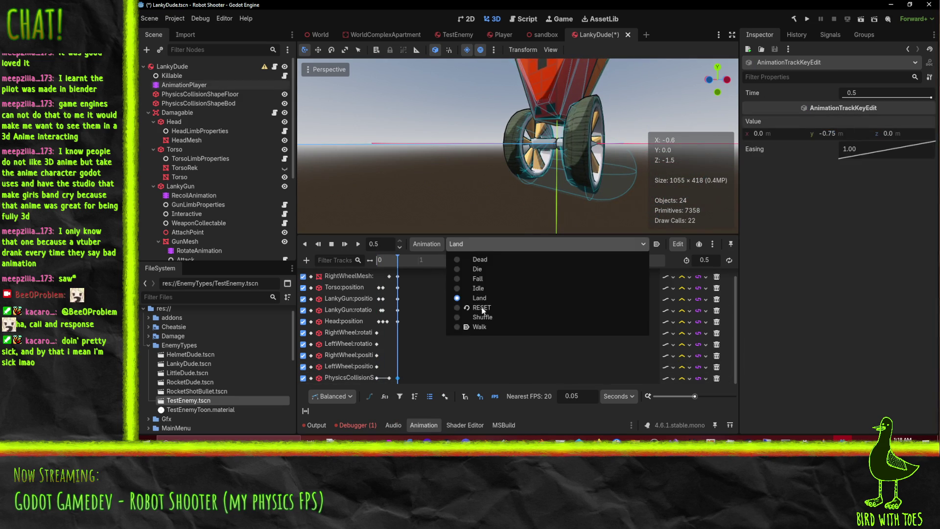
click(500, 307)
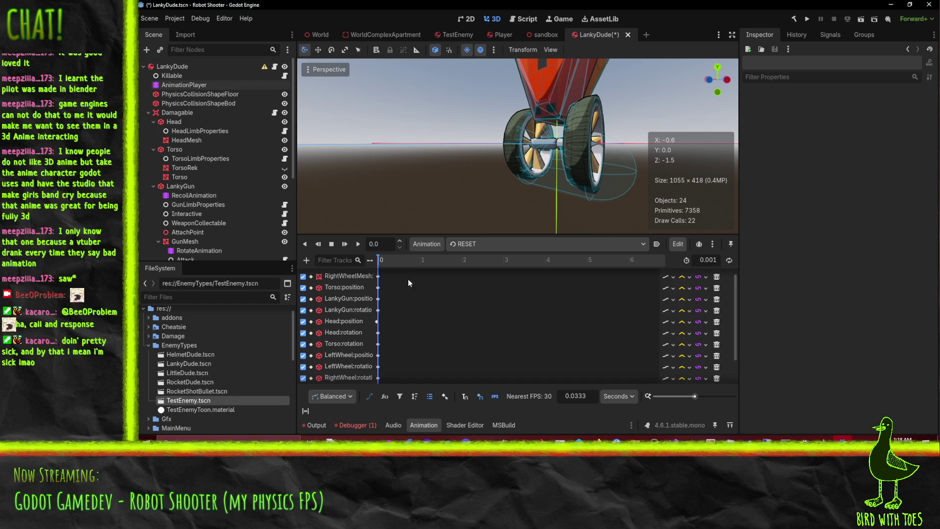
scroll(352, 288, up, 1)
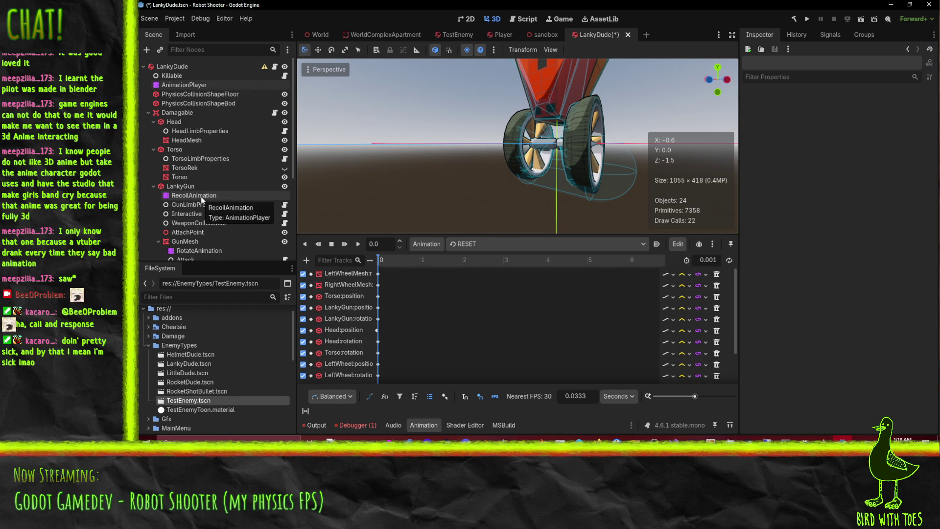
Step: Key PhysicsCollisionShapeFloor's position into the RESET animation, creating the new track
click(215, 94)
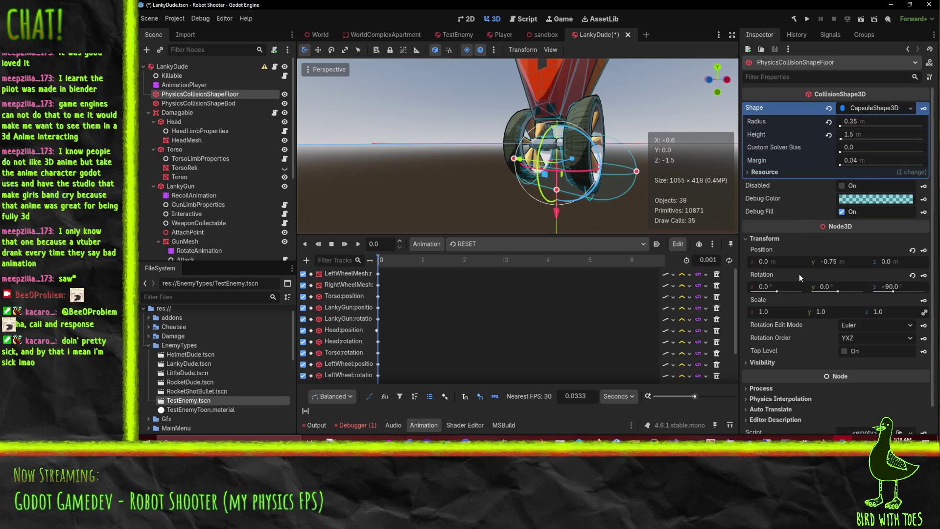
click(923, 251)
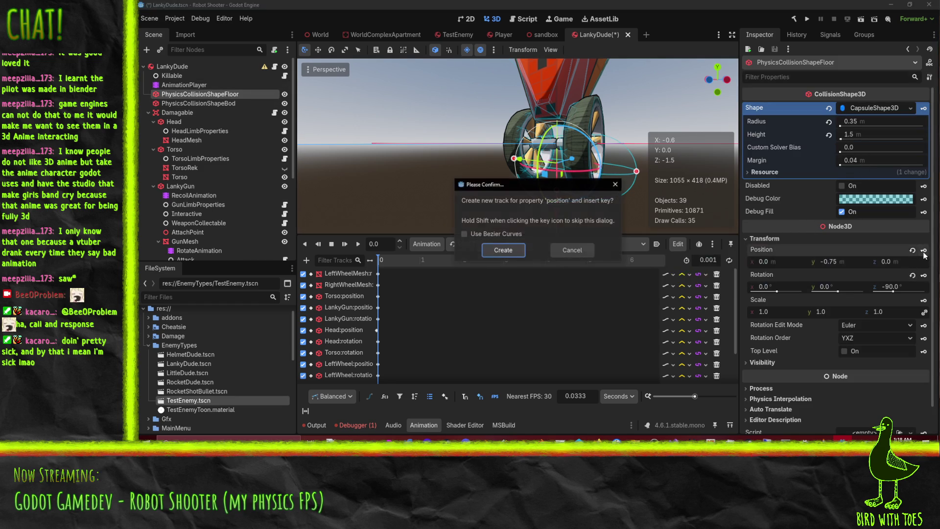
click(503, 250)
Step: Review the Walk and Shuffle animations around the wheels, then go back to RESET
click(483, 245)
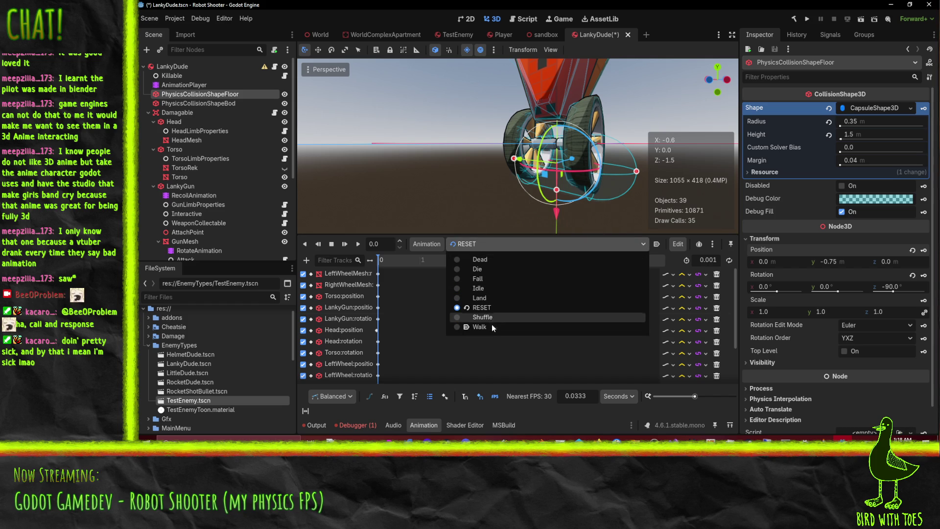
click(491, 326)
click(487, 243)
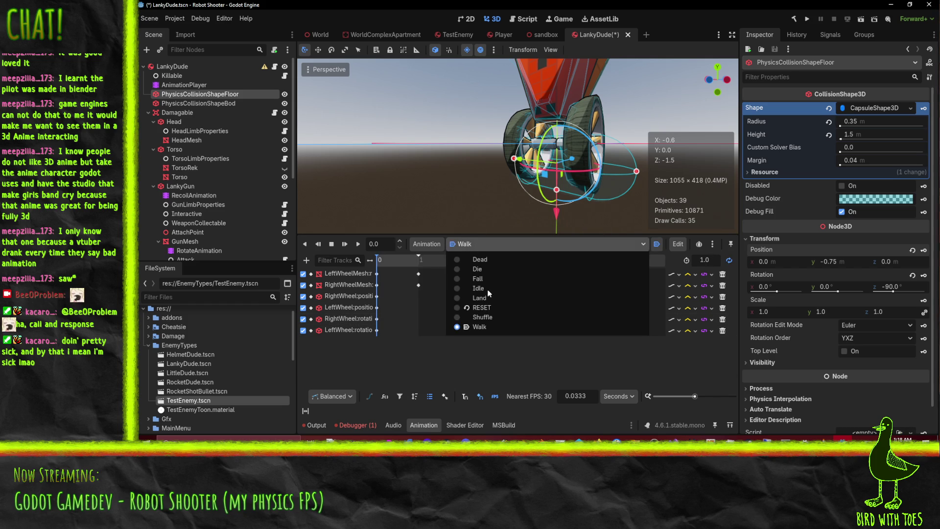
click(482, 317)
mouse_move(470, 210)
mouse_down()
mouse_move(455, 162)
mouse_move(418, 180)
mouse_move(463, 186)
mouse_move(483, 256)
mouse_up()
click(474, 243)
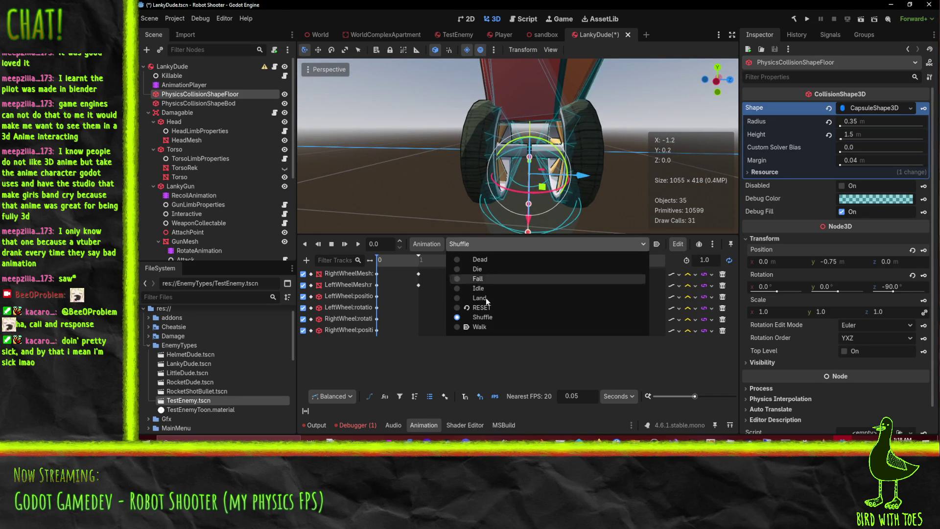
click(491, 309)
Step: Save the LankyDude scene with Ctrl+S and move over to Perforce
mouse_move(580, 199)
mouse_down()
mouse_move(579, 177)
mouse_move(532, 173)
mouse_move(504, 274)
mouse_up()
scroll(532, 203, down, 2)
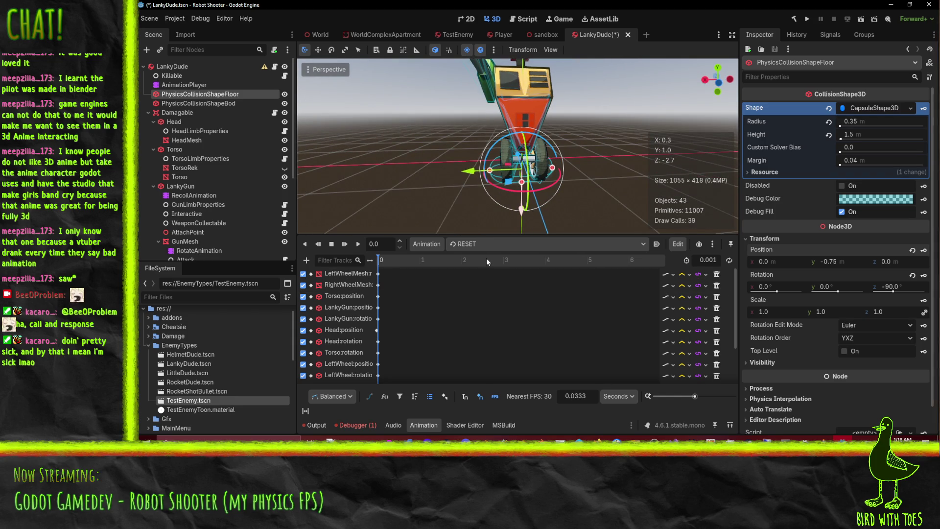
key(ctrl+s)
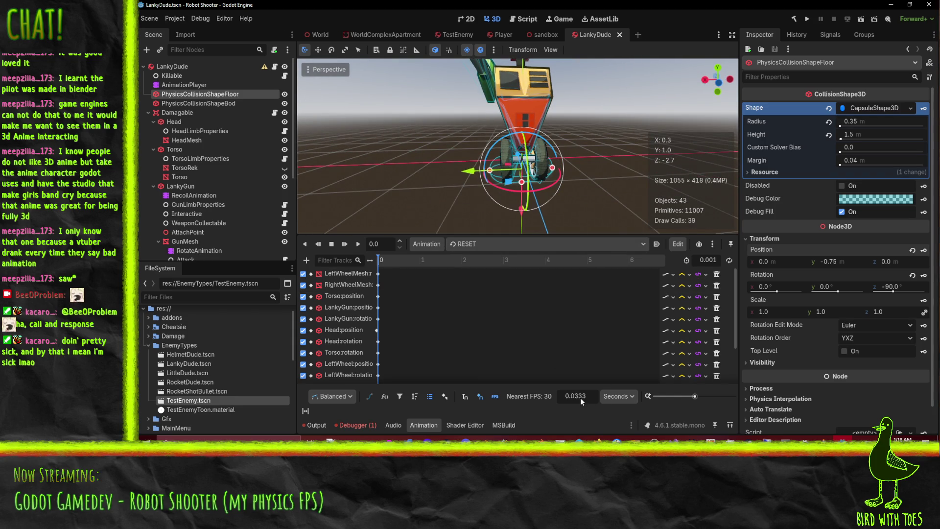
click(578, 439)
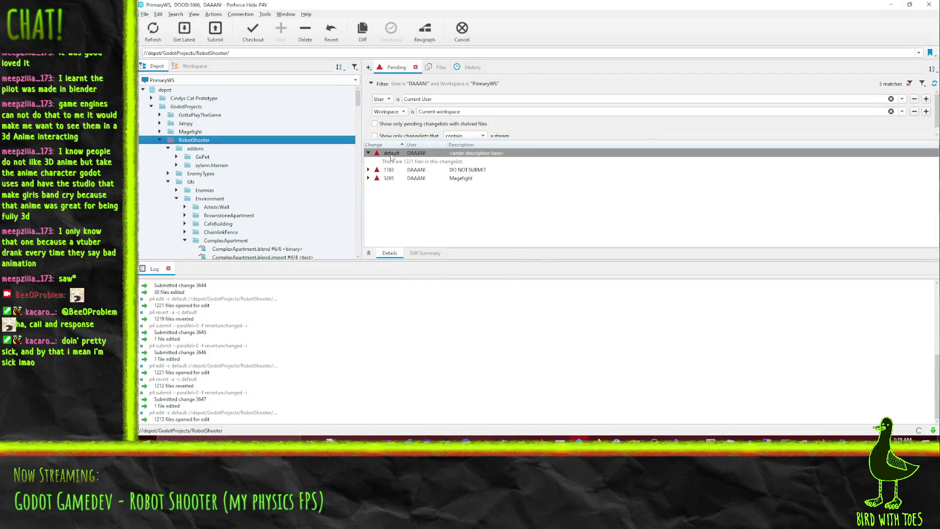
Step: Revert unchanged files in the default changelist and select BaseMovementState.cs and Enemy.cs
right_click(391, 153)
click(441, 183)
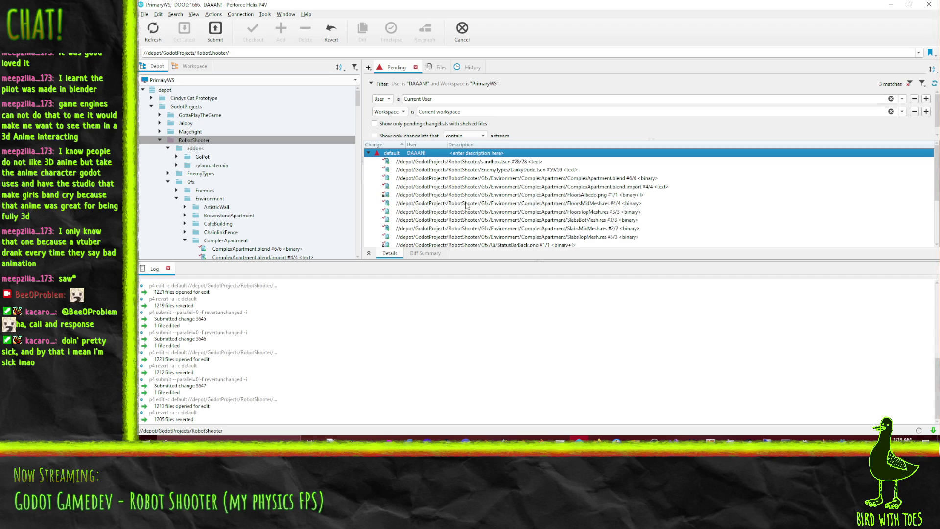
scroll(539, 167, down, 1)
click(611, 178)
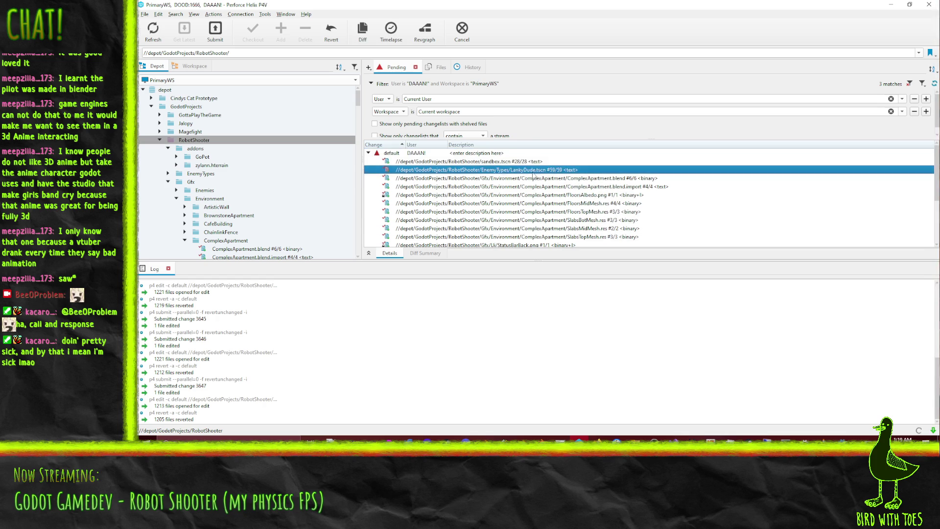
scroll(624, 220, down, 1)
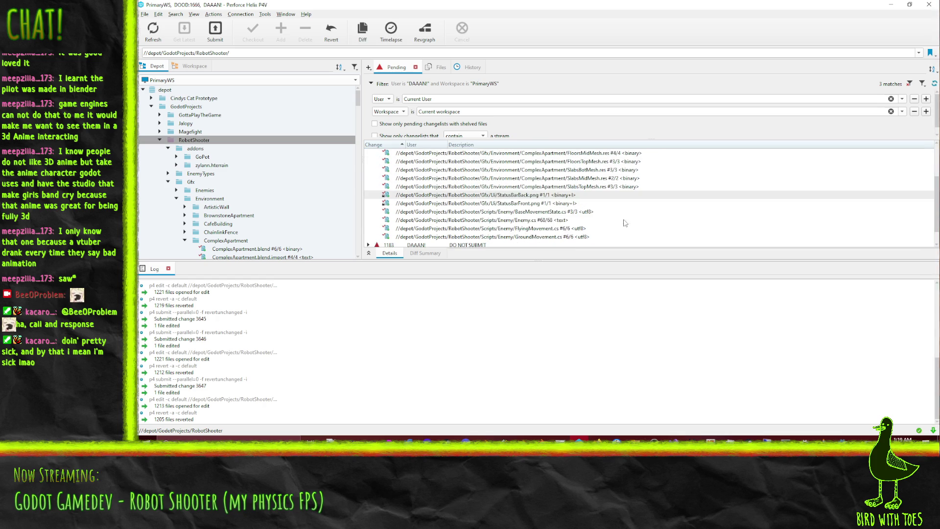
mouse_move(539, 211)
mouse_down()
mouse_move(514, 233)
mouse_move(533, 236)
mouse_up()
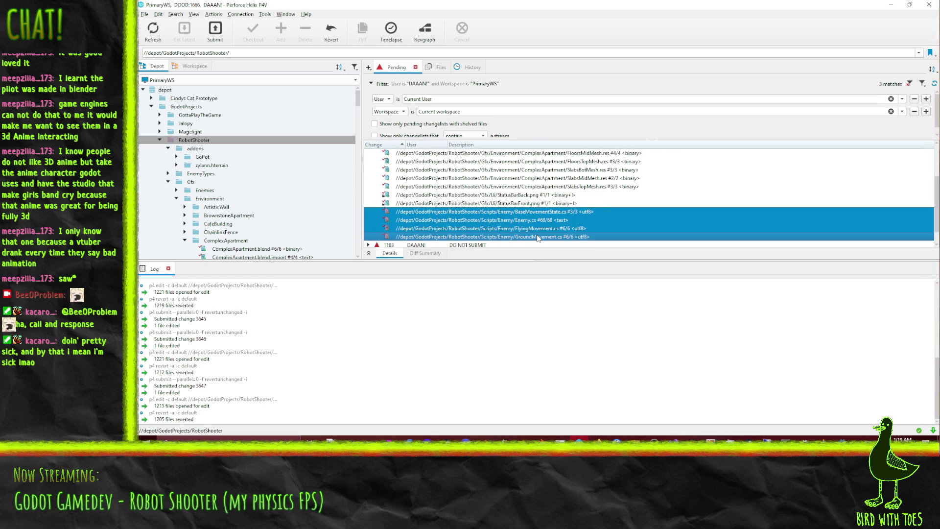
Step: Submit the selected files as change 3648, described as Lanky getting less stuck against slopes
right_click(510, 223)
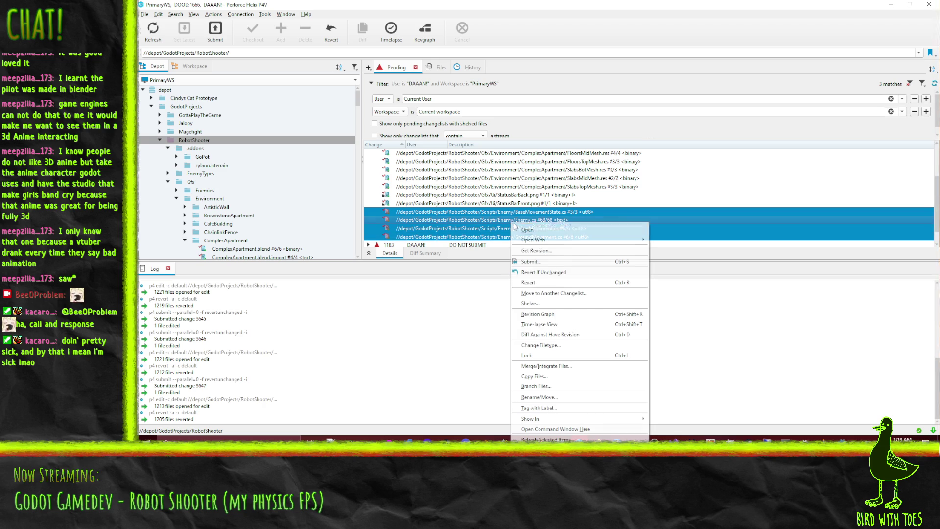
click(542, 267)
text(Robot Shooter - Reduce)
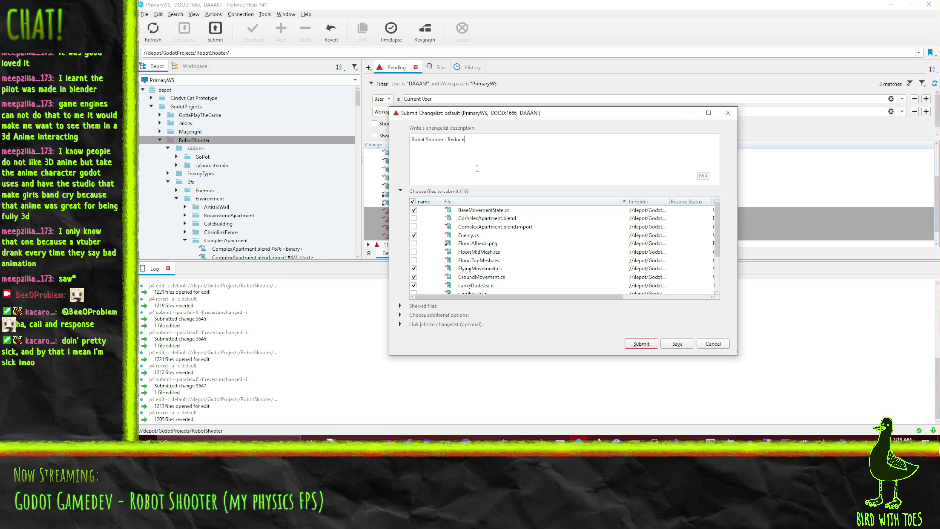
text( amount of)
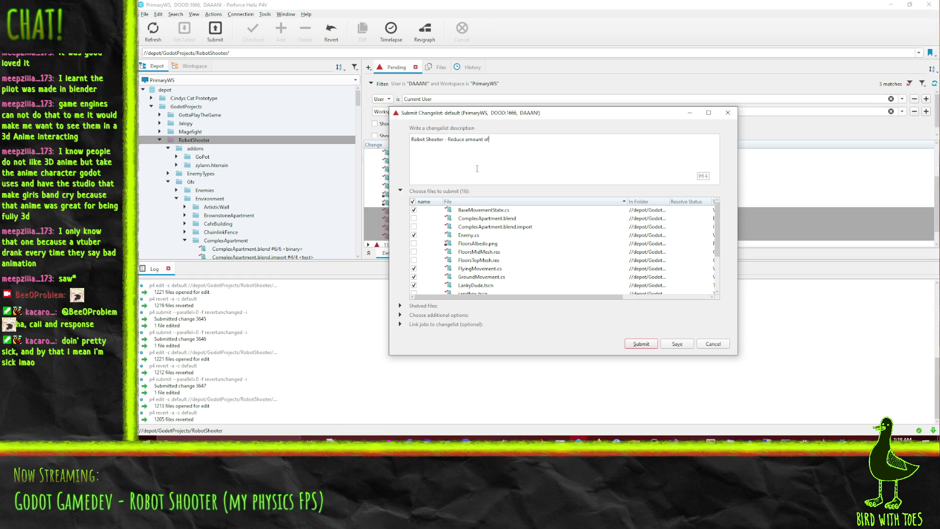
key(BackSpace)
key(BackSpace)
key(BackSpace)
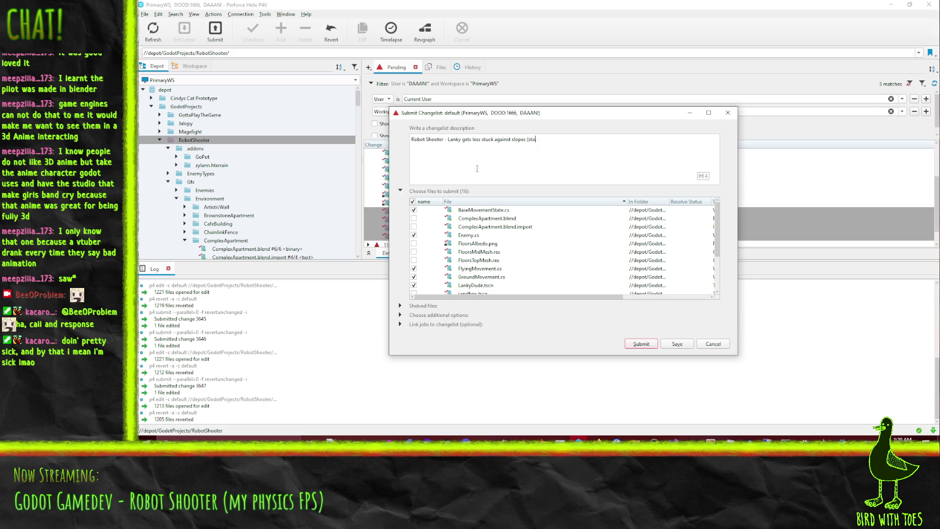
text(p fwd movement when falling, start new leg when walking)
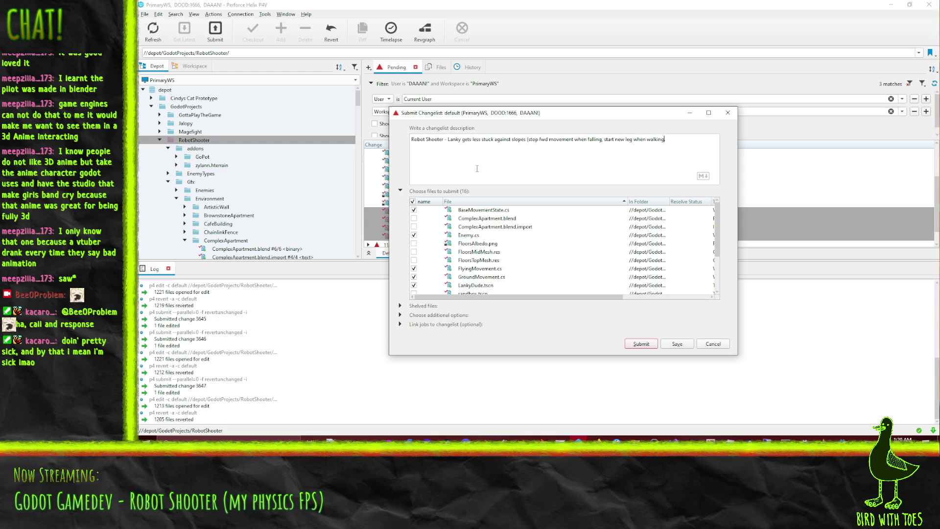
key(BackSpace)
key(BackSpace)
key(BackSpace)
key(BackSpace)
key(BackSpace)
key(BackSpace)
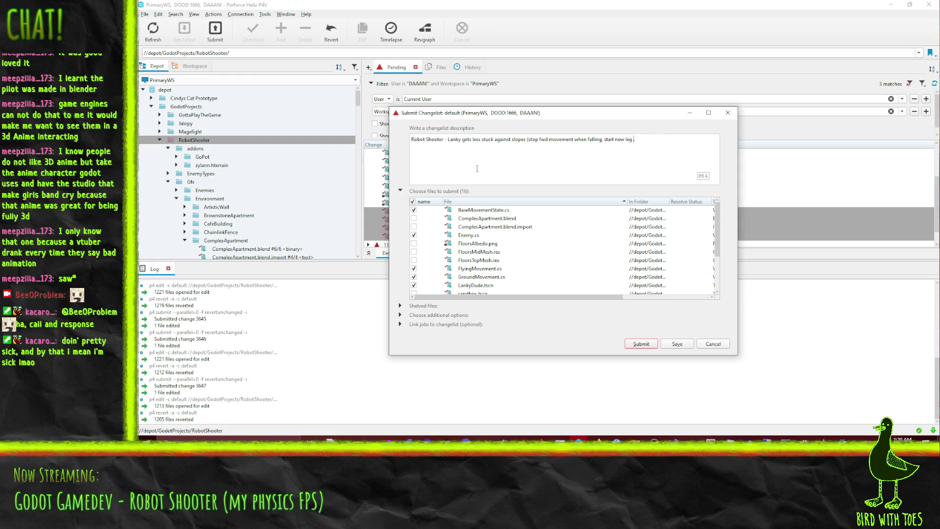
text(nded.)
click(640, 344)
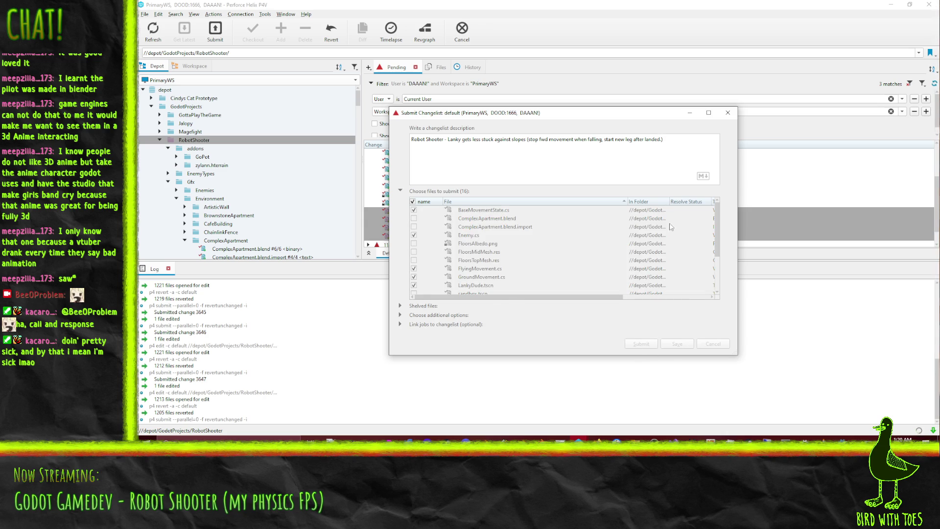
scroll(587, 203, up, 1)
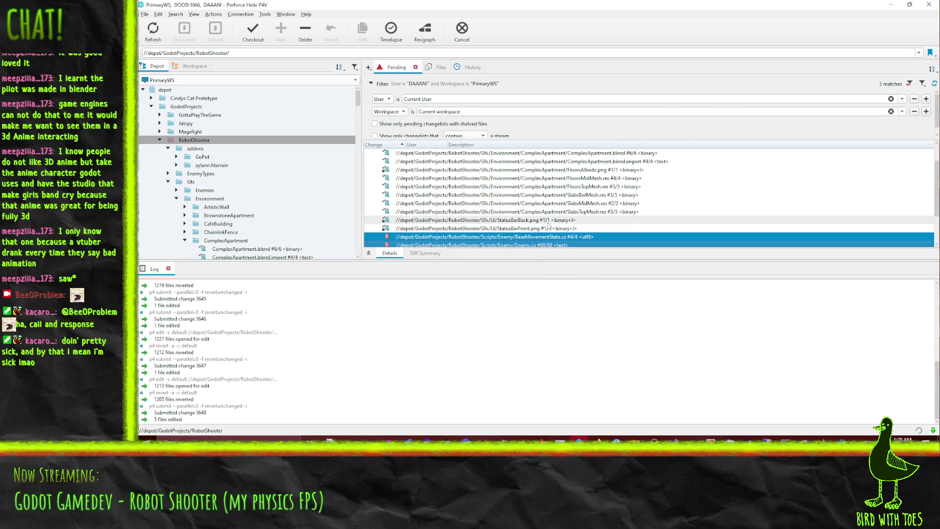
Step: Submit StatusBarFront.png and StatusBarBack.png as change 3649 with a description
click(561, 228)
shift+click(557, 221)
right_click(558, 221)
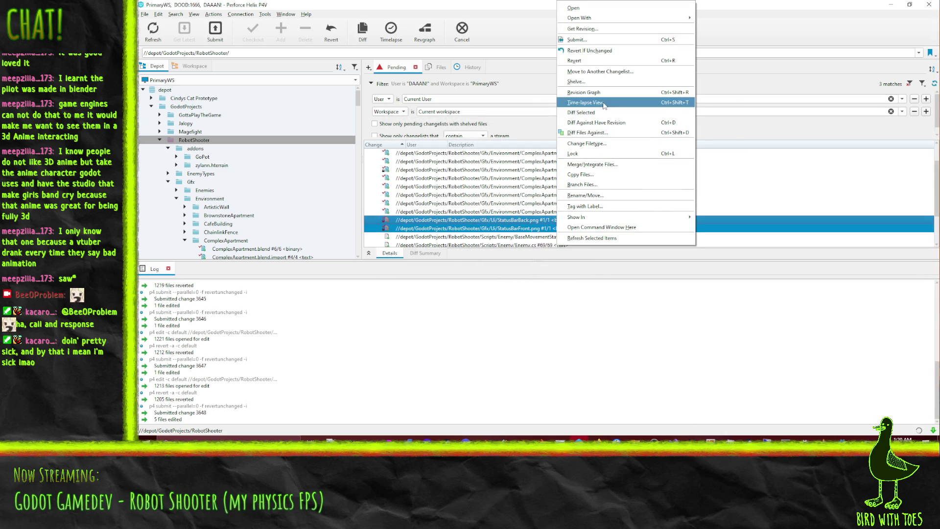
click(596, 40)
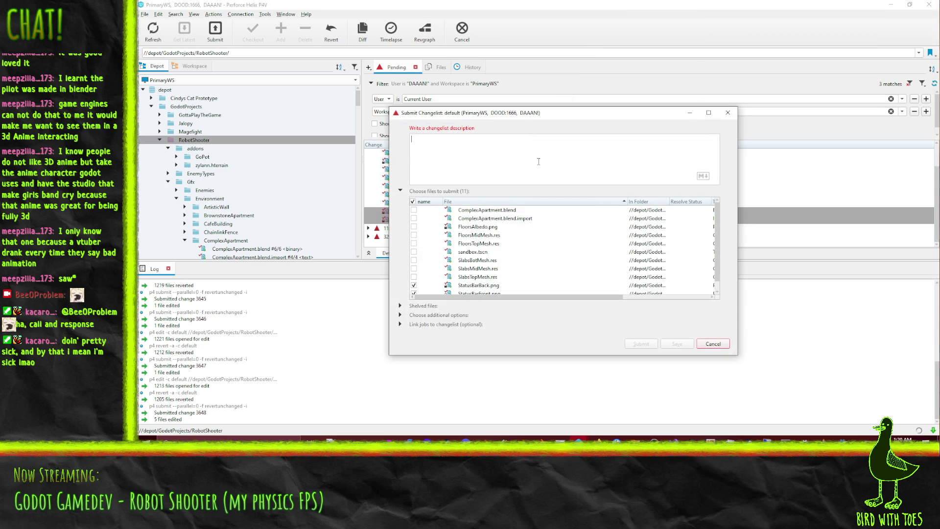
text(Robot Shooter - Fix some gross artifacts on status bar)
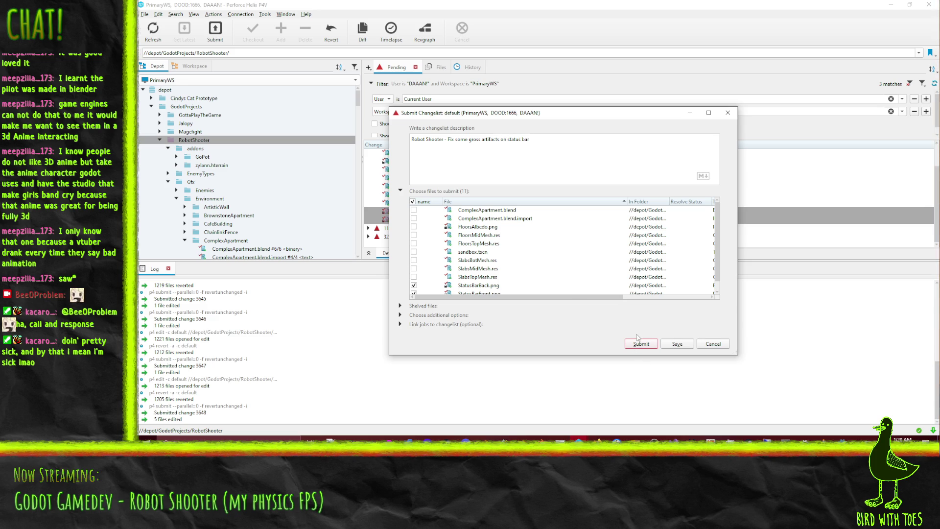
click(641, 343)
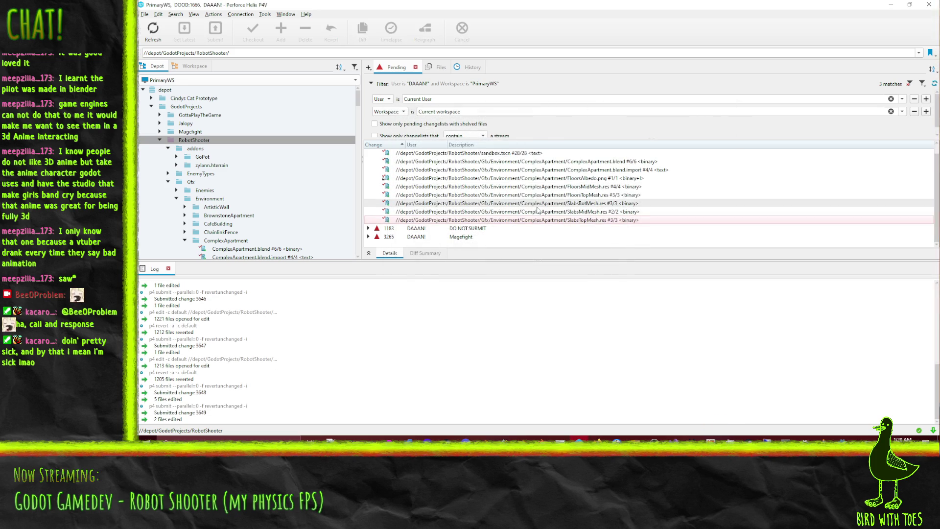
Step: Submit the ComplexApartment environment files as change 3650, 'More stuff changed in 4.6 update'
shift+click(491, 170)
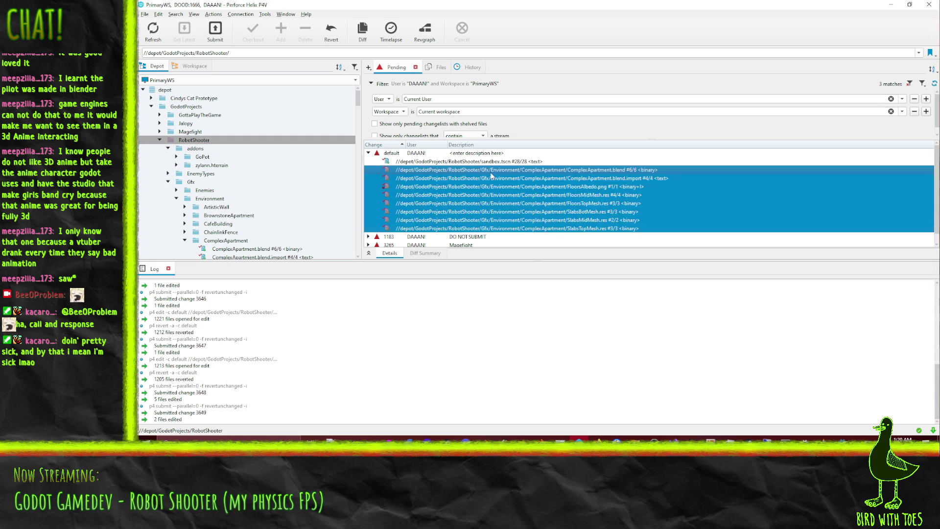
right_click(491, 172)
key(ctrl+s)
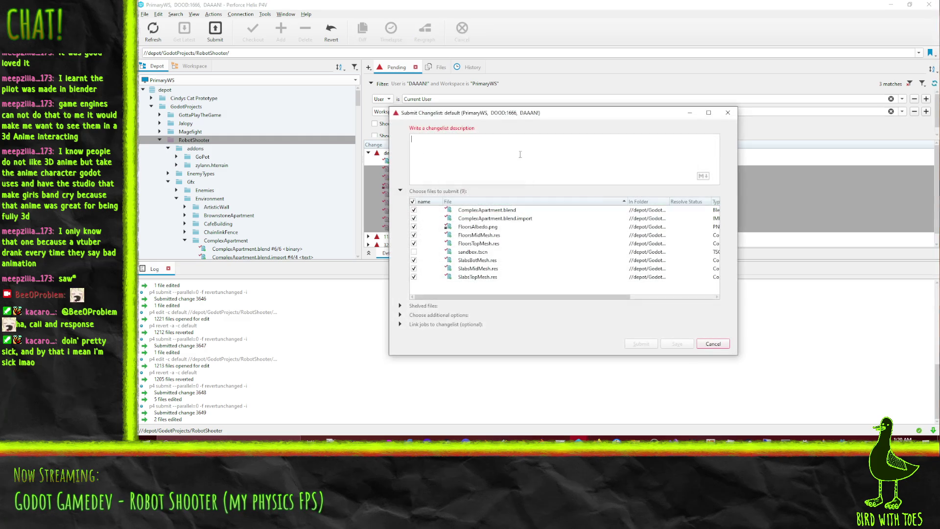
text(More stuff cha)
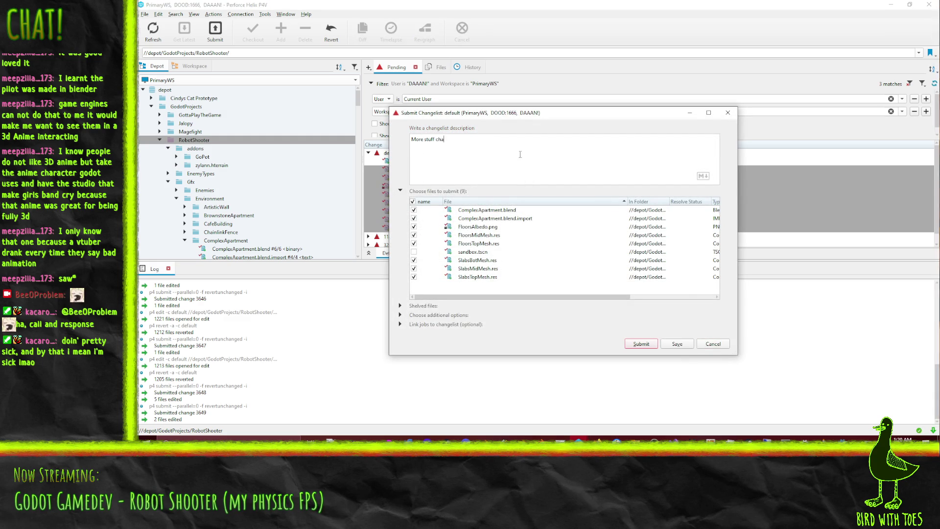
text(nge4.6)
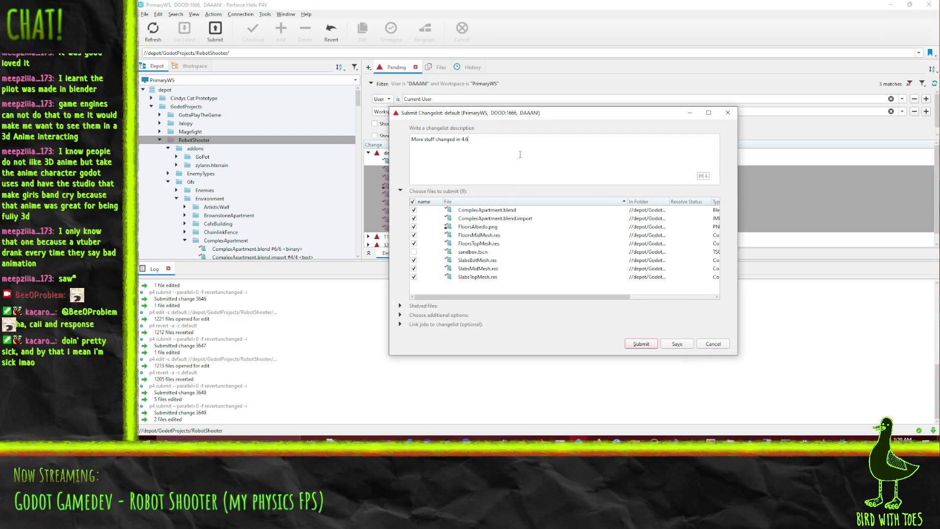
text( updRobo)
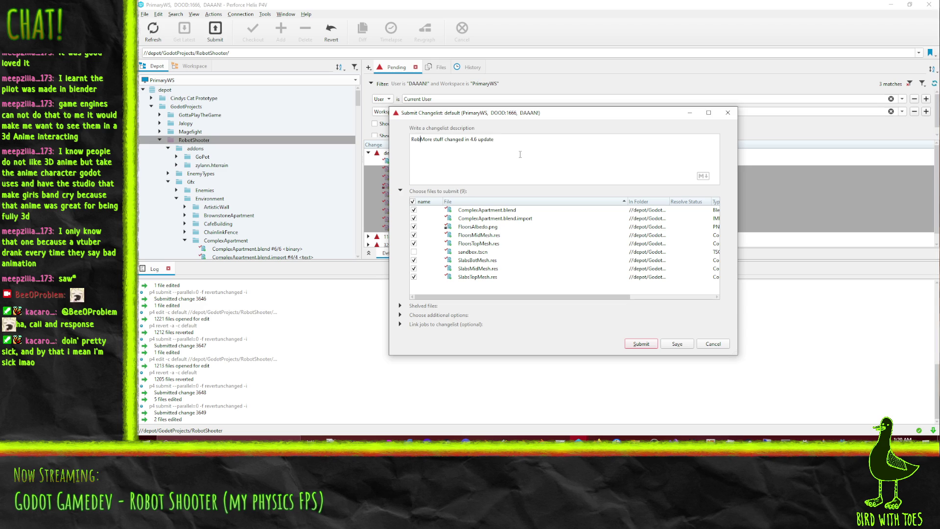
text(t Shooter -)
click(649, 343)
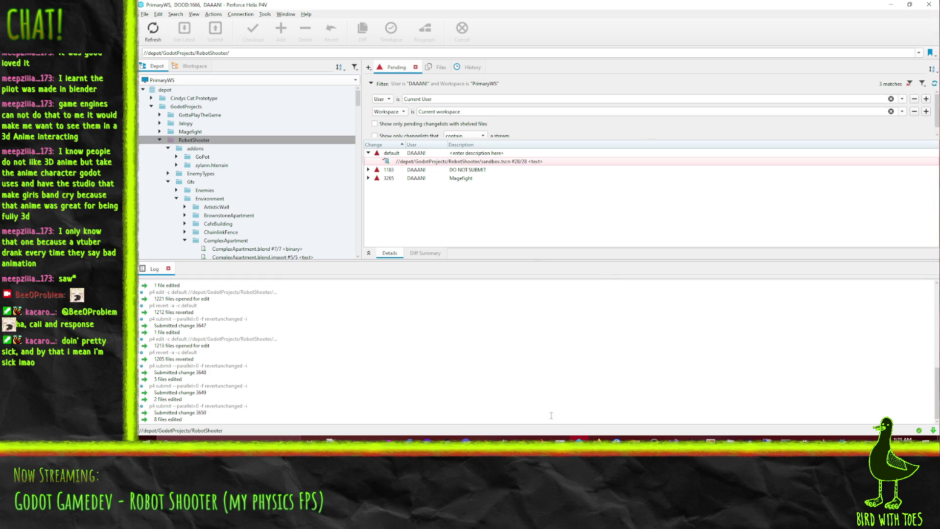
Step: On the RobotShooter board, return ticket #713 to the top of New and reposition #633
mouse_move(598, 439)
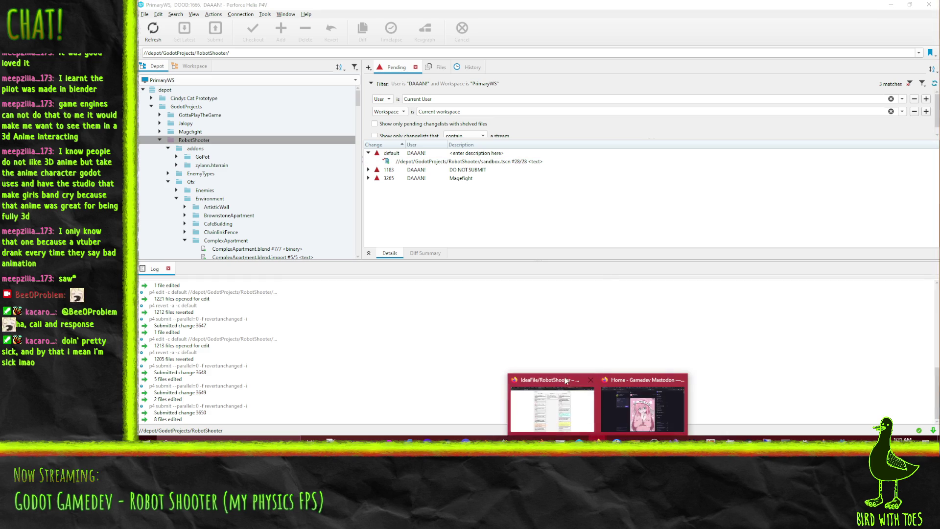
click(571, 394)
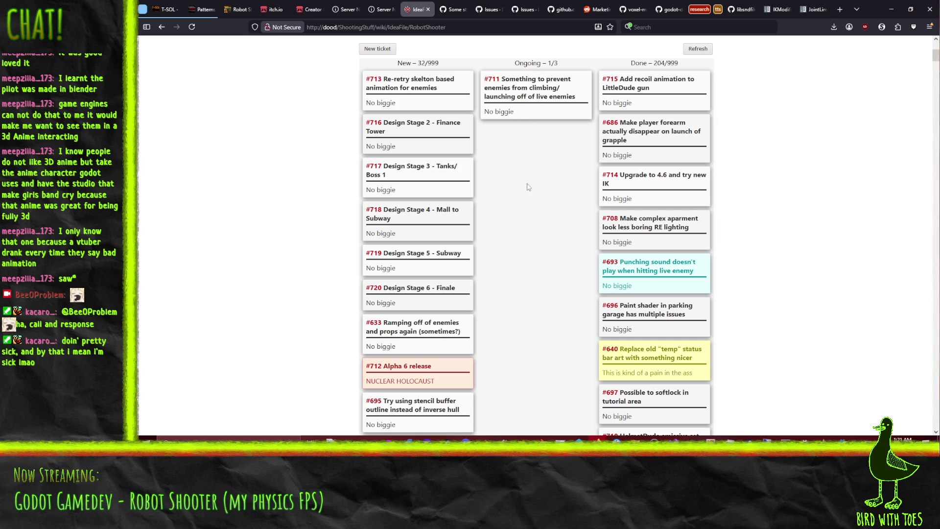
mouse_move(391, 86)
mouse_down()
mouse_move(394, 156)
mouse_move(527, 352)
mouse_up()
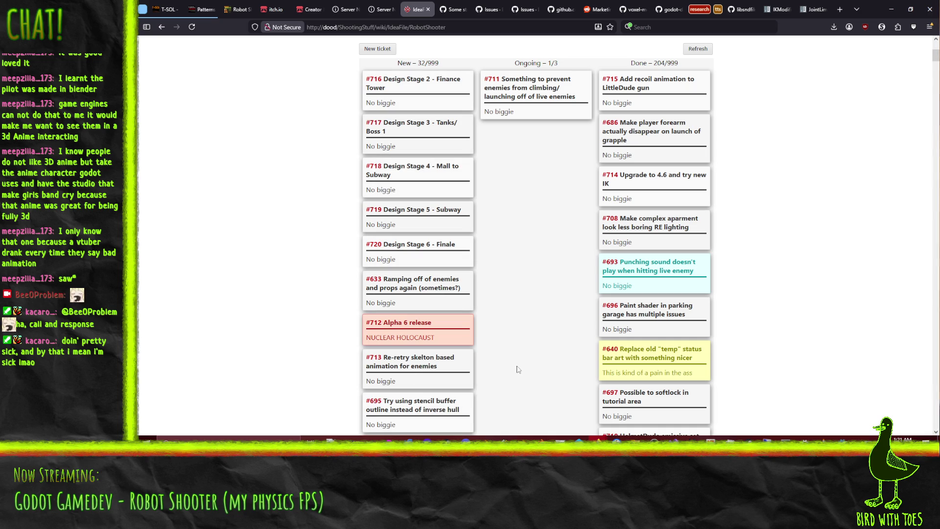
drag(417, 378, 422, 80)
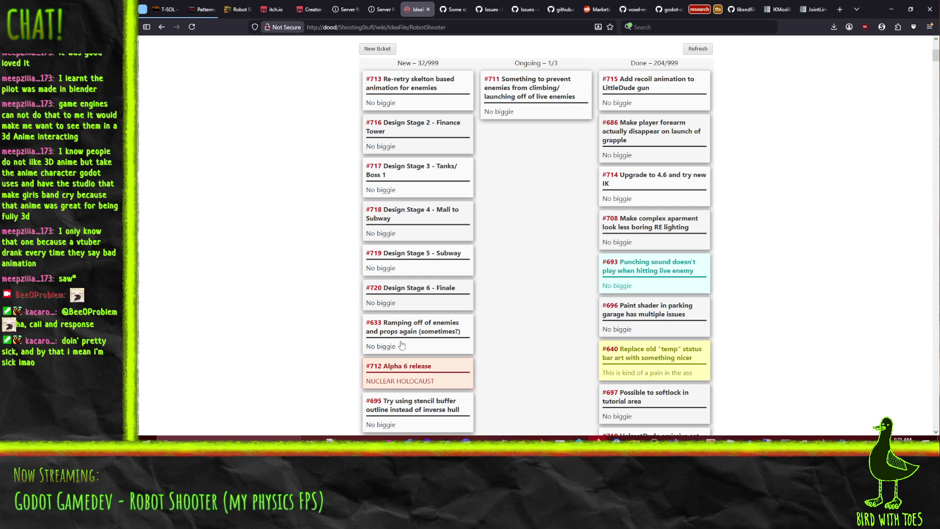
mouse_move(394, 342)
mouse_down()
mouse_move(531, 162)
mouse_move(432, 293)
mouse_move(416, 333)
mouse_move(397, 346)
mouse_up()
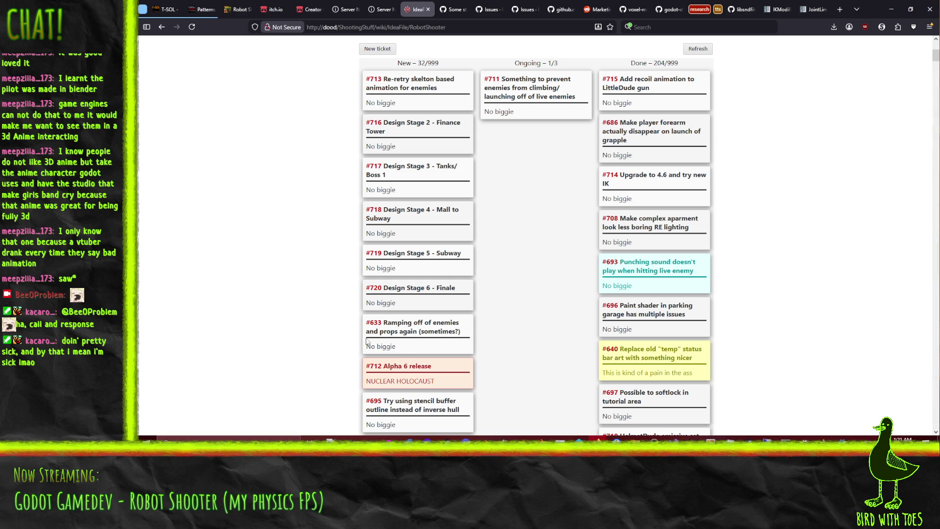